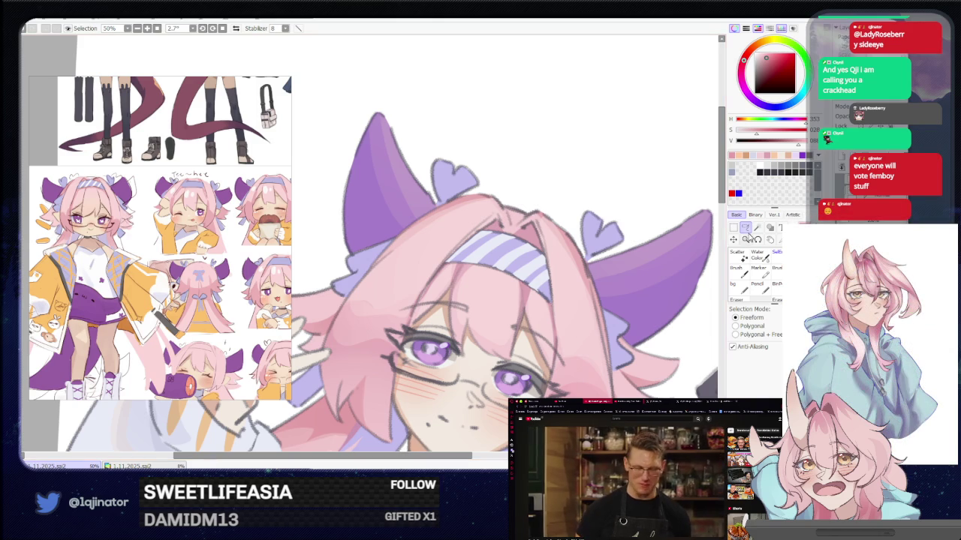
# Step: Rotate the canvas and lasso-trace the long left hair strand down beside the face
pyautogui.moveTo(589, 323); pyautogui.dragTo(384, 305)
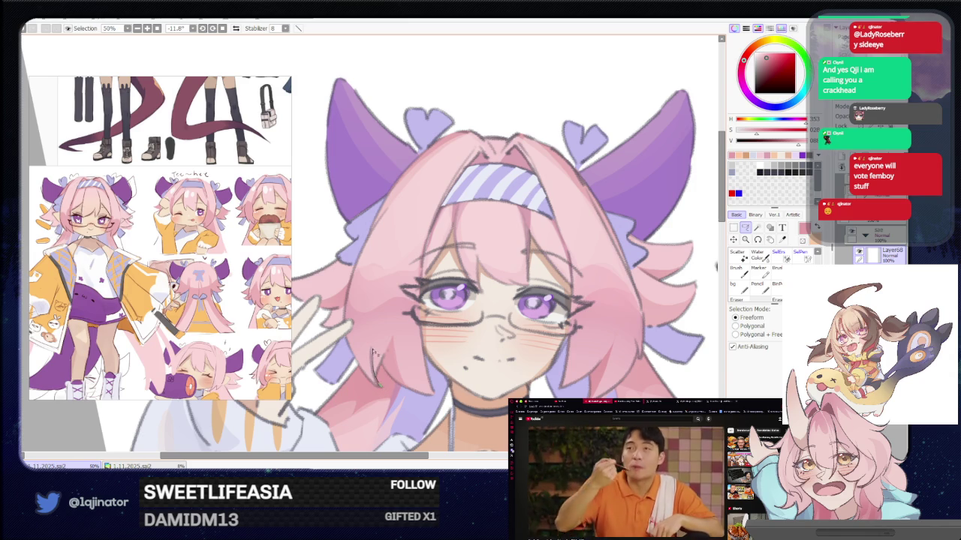
pyautogui.moveTo(412, 201)
pyautogui.mouseDown()
pyautogui.moveTo(469, 131)
pyautogui.moveTo(398, 180)
pyautogui.moveTo(382, 215)
pyautogui.mouseUp()
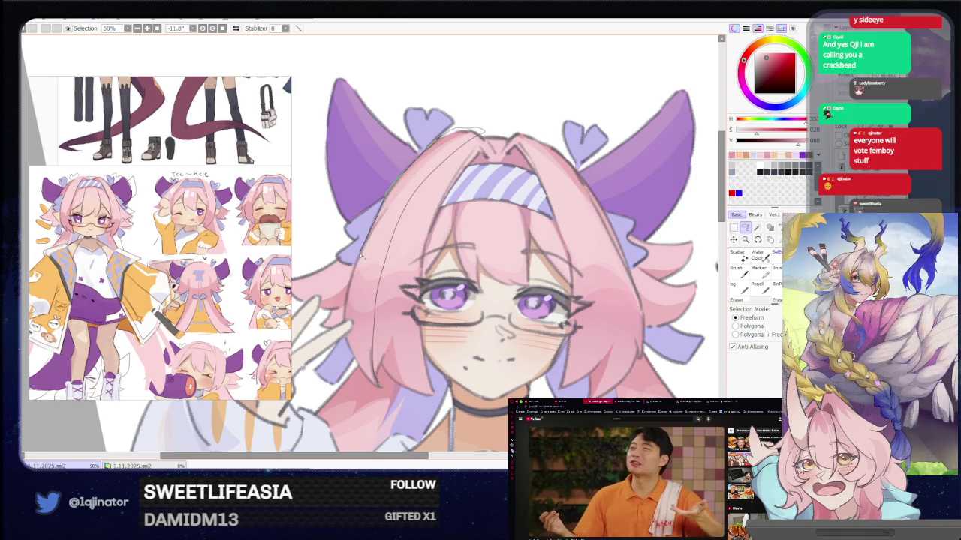
pyautogui.moveTo(361, 256); pyautogui.dragTo(344, 319)
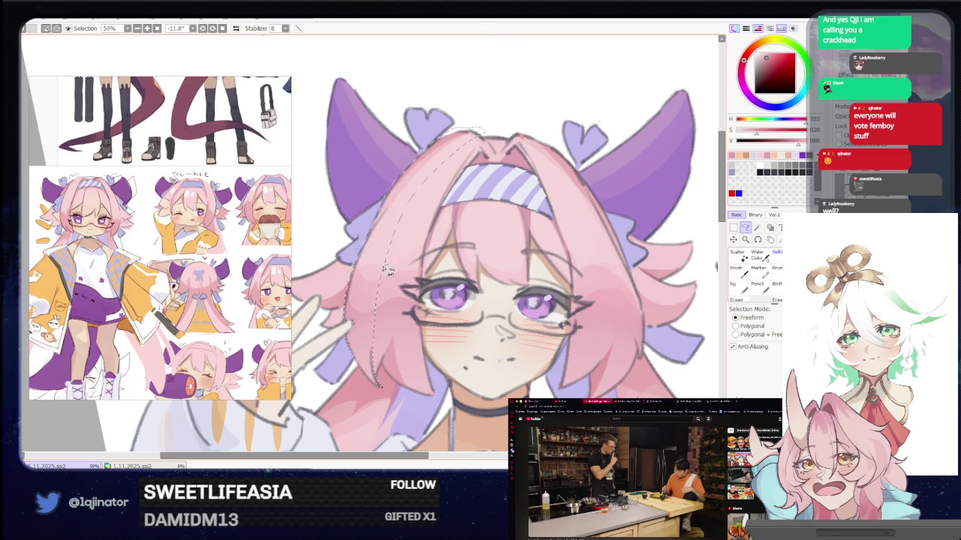
# Step: Zoom in and extend the Freeform Lasso selection along the crown above the headband
pyautogui.press('b')
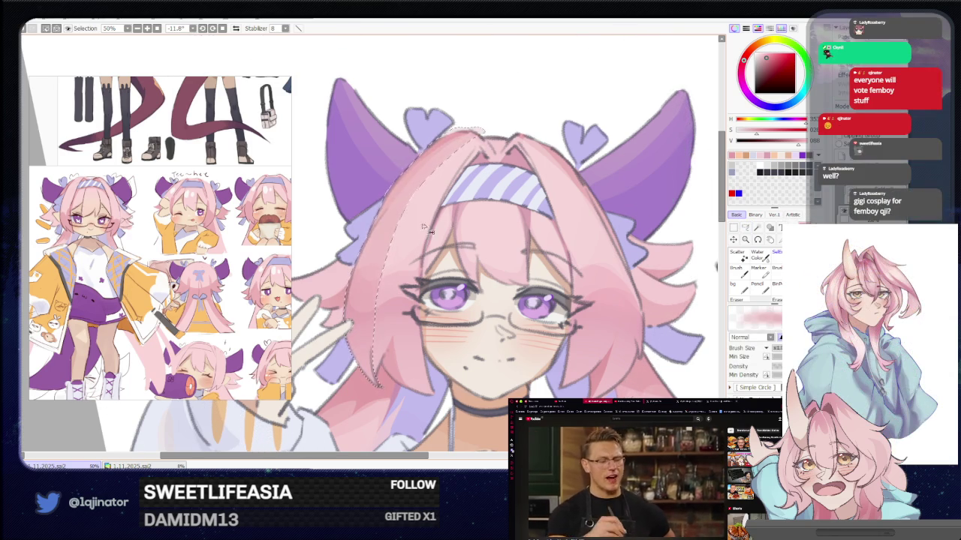
pyautogui.scroll(2, 424, 226)
pyautogui.press('m')
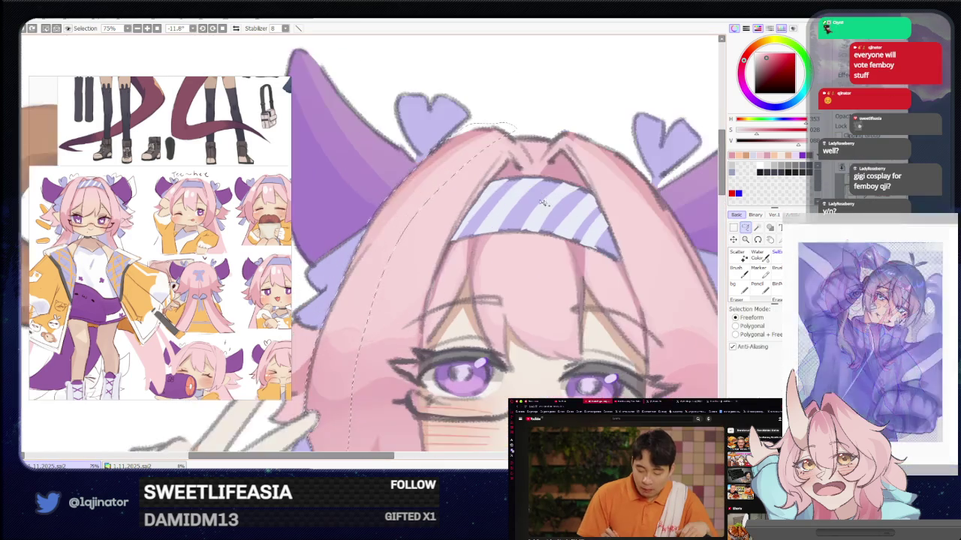
pyautogui.scroll(3, 543, 203)
pyautogui.moveTo(503, 225); pyautogui.dragTo(430, 223)
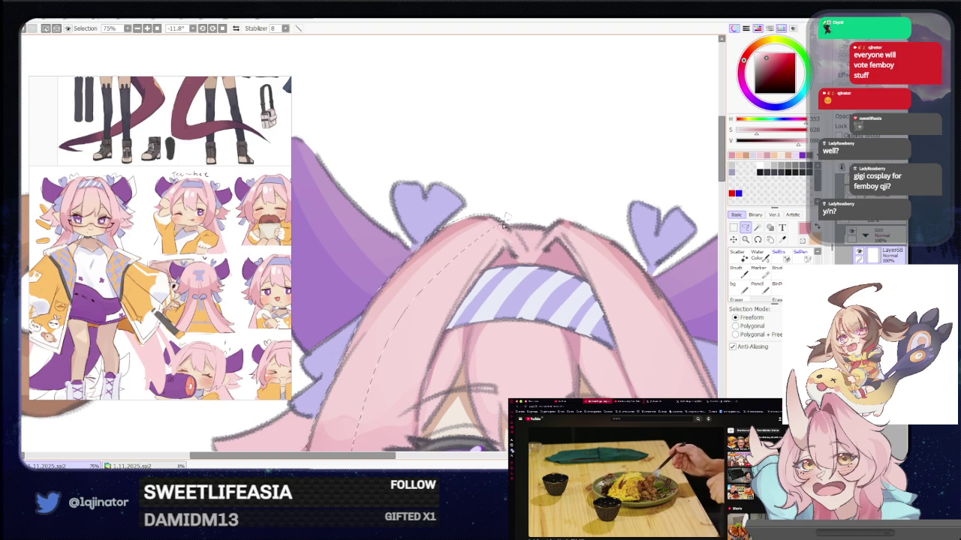
pyautogui.moveTo(496, 221); pyautogui.dragTo(454, 225)
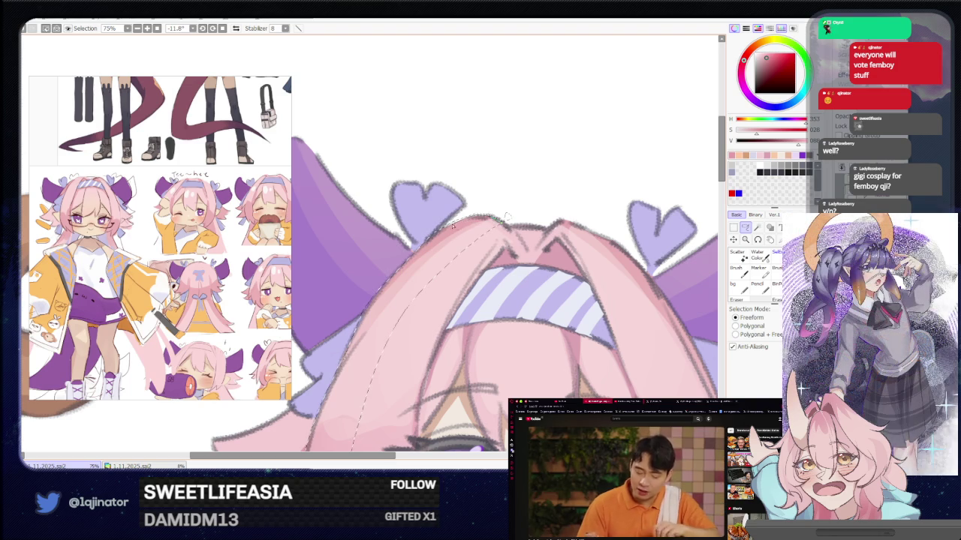
pyautogui.scroll(-5, 516, 211)
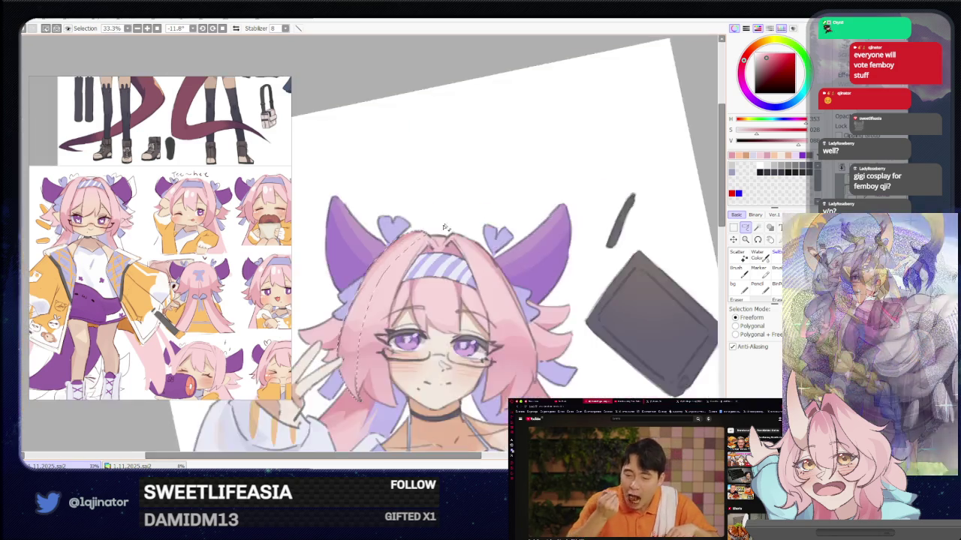
# Step: Rotate the canvas back upright and recentre the view on the face
pyautogui.press('b')
pyautogui.moveTo(390, 251); pyautogui.dragTo(591, 200)
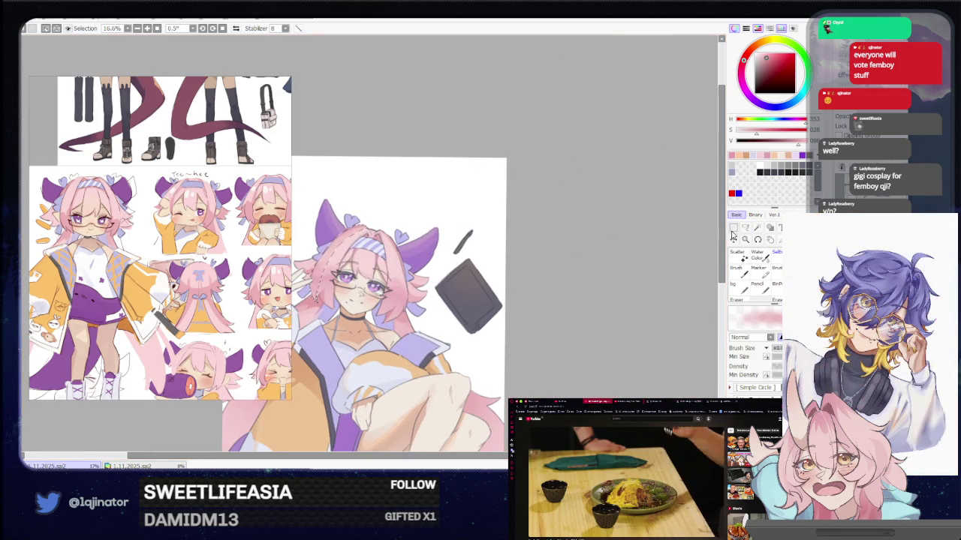
pyautogui.press('l')
pyautogui.scroll(2, 453, 267)
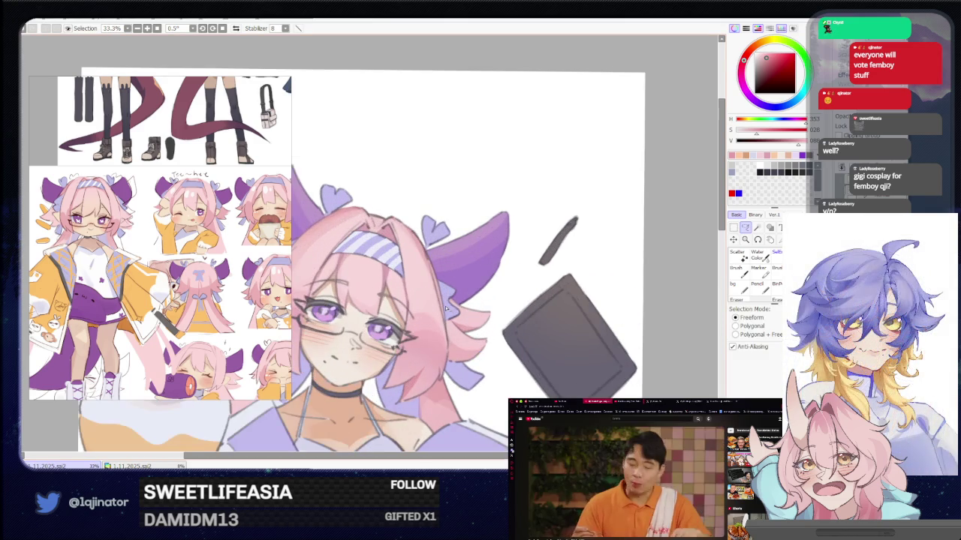
pyautogui.moveTo(445, 252); pyautogui.dragTo(487, 247)
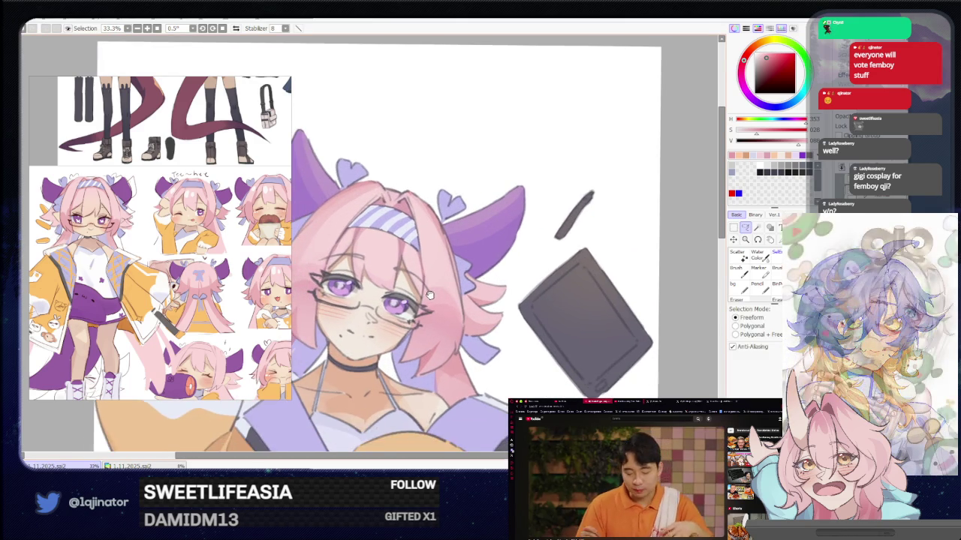
pyautogui.moveTo(434, 296); pyautogui.dragTo(451, 311)
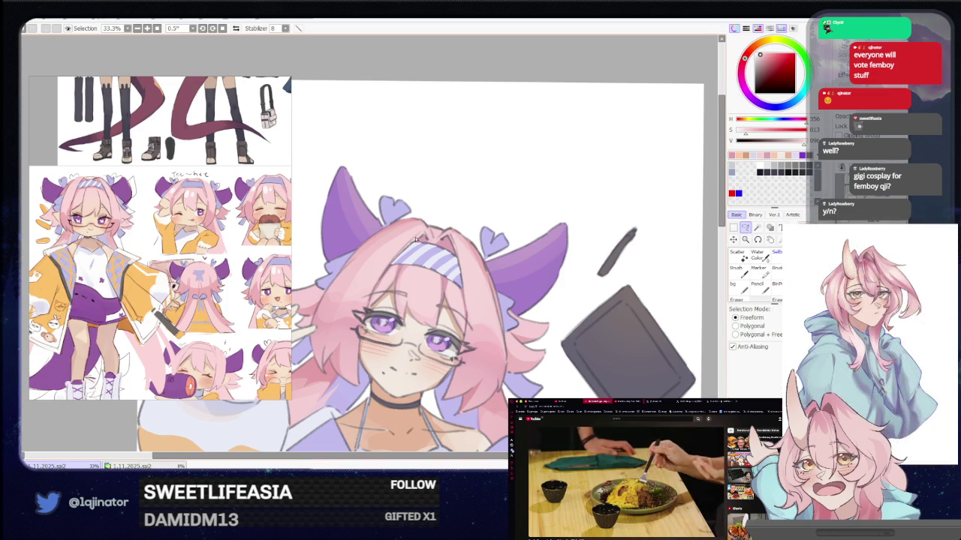
pyautogui.press('b')
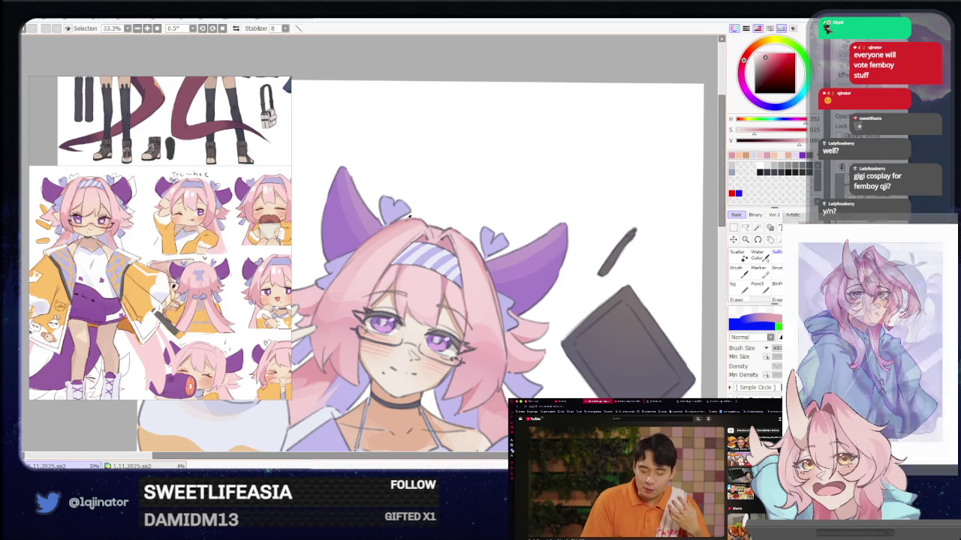
pyautogui.click(745, 228)
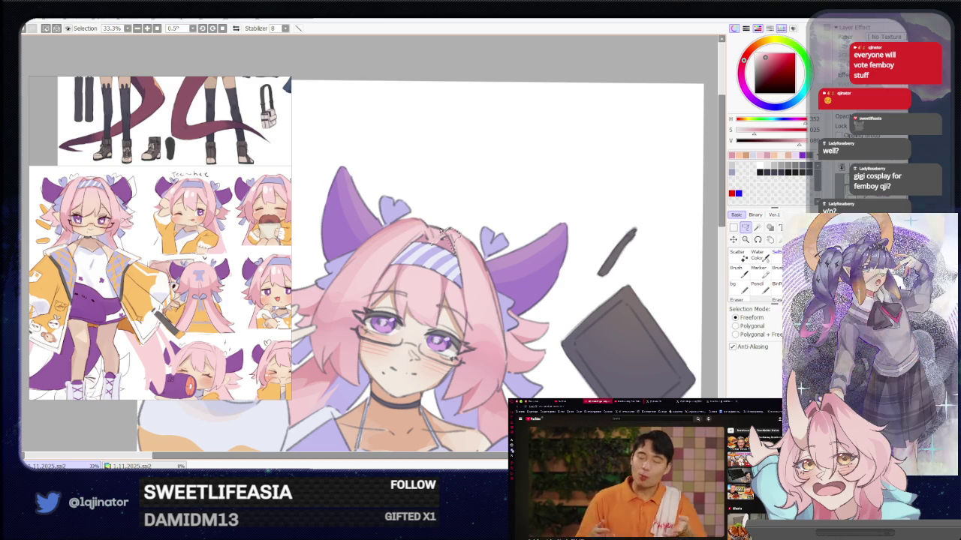
pyautogui.press('b')
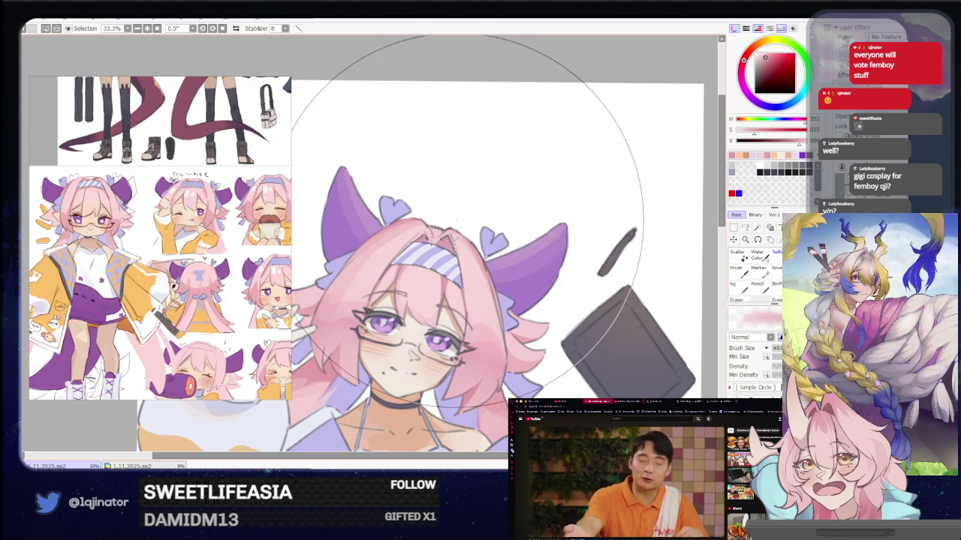
pyautogui.scroll(-1, 645, 135)
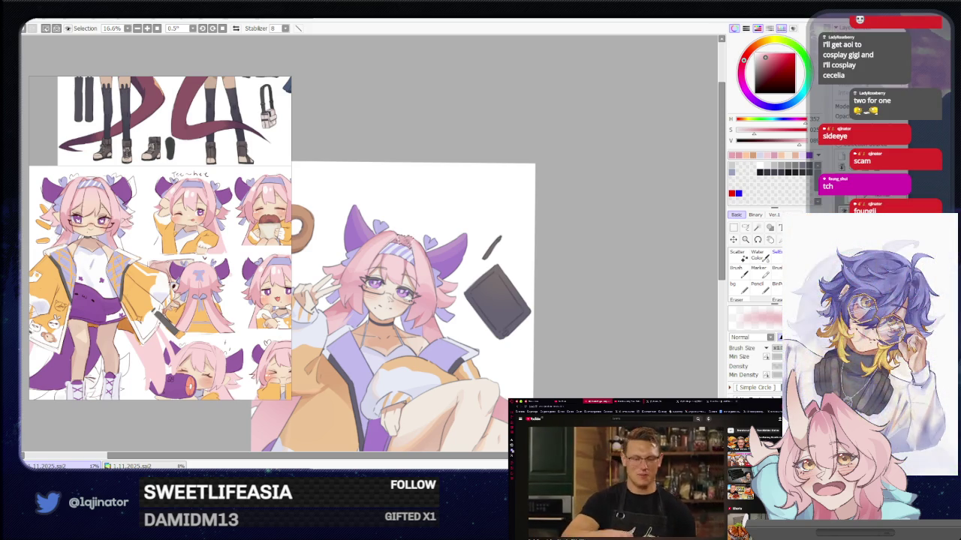
# Step: Zoom in to 50% on the front hair strand below the headband
pyautogui.press('a')
pyautogui.scroll(2, 535, 227)
pyautogui.scroll(2, 534, 228)
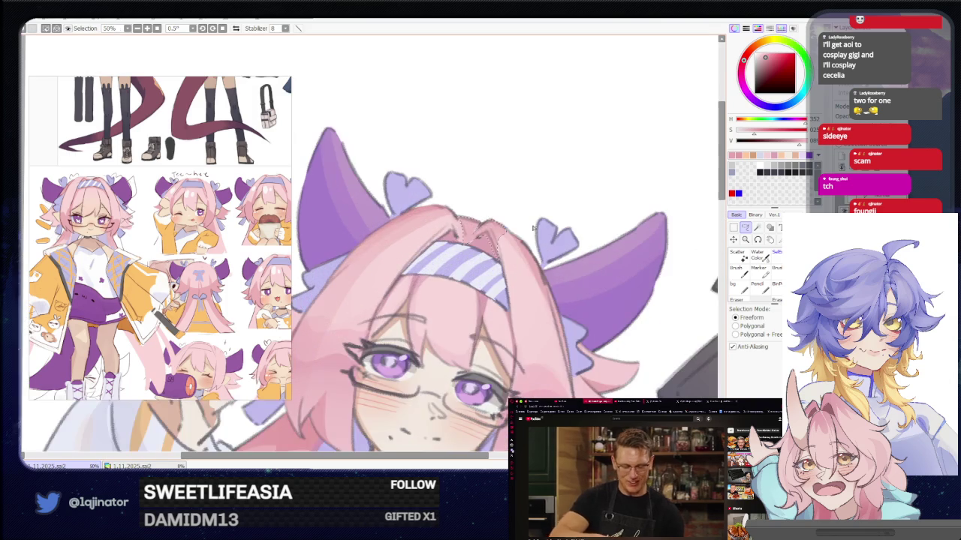
pyautogui.scroll(-2, 534, 227)
pyautogui.scroll(1, 683, 246)
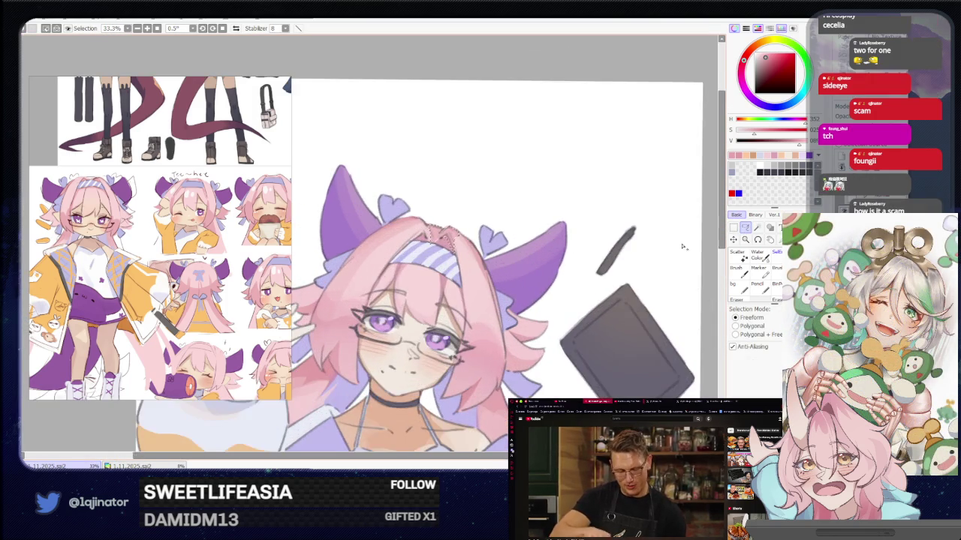
pyautogui.scroll(-2, 683, 246)
pyautogui.press('b')
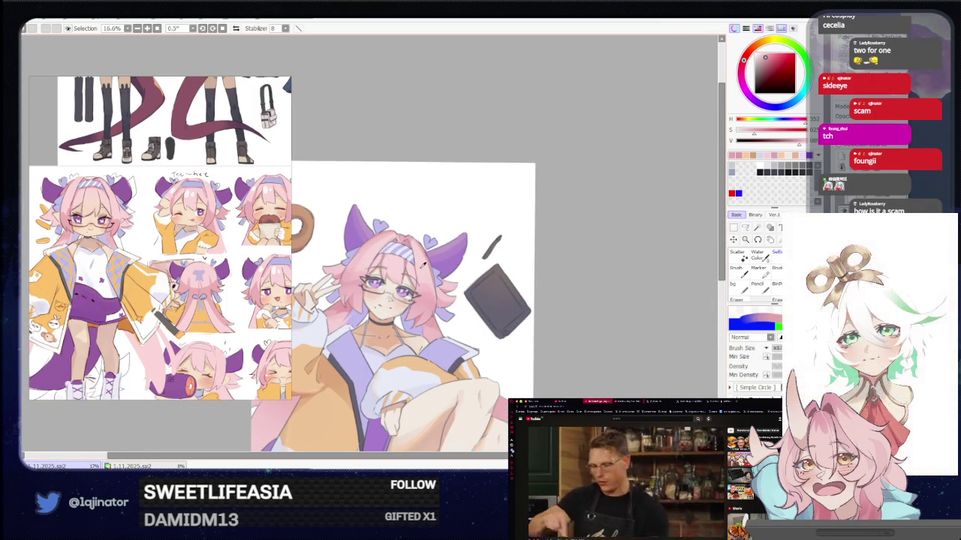
# Step: Lasso the front hair strand down the left of the face, then zoom out to 16.6%
pyautogui.click(746, 229)
pyautogui.scroll(1, 456, 233)
pyautogui.scroll(2, 457, 233)
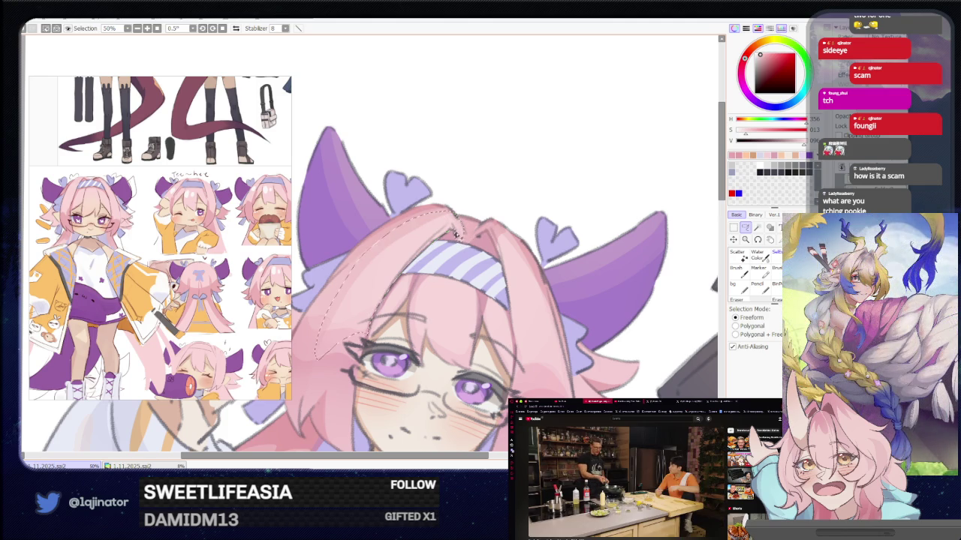
pyautogui.press('b')
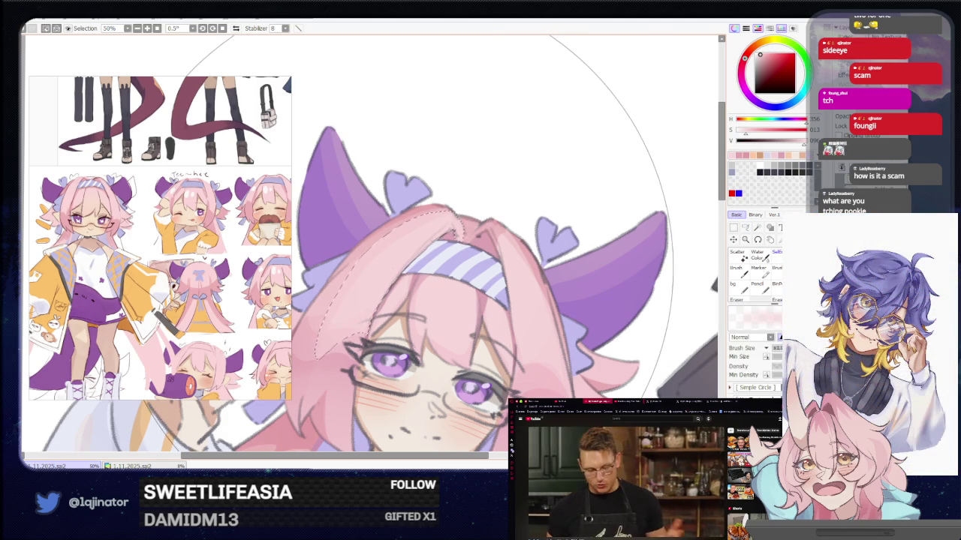
pyautogui.press('-')
pyautogui.press('-')
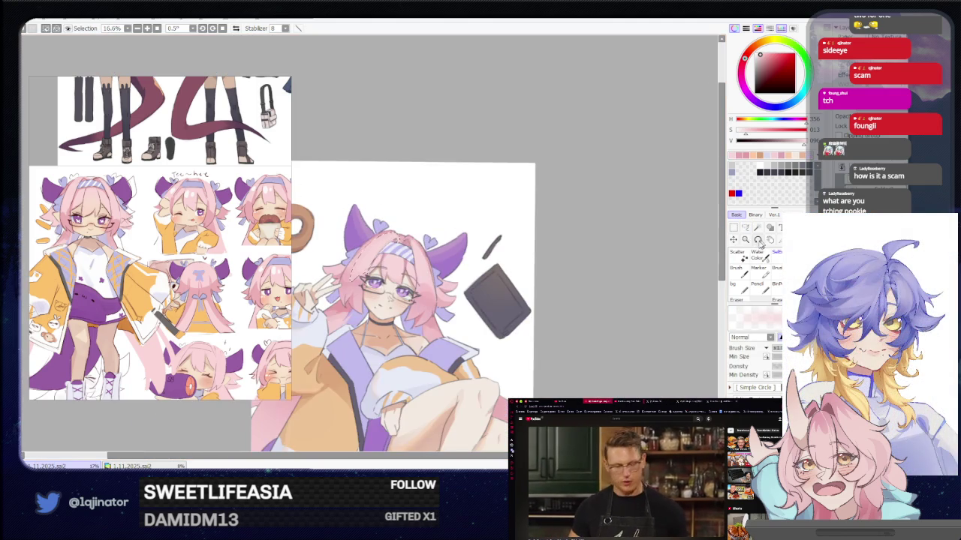
pyautogui.click(745, 228)
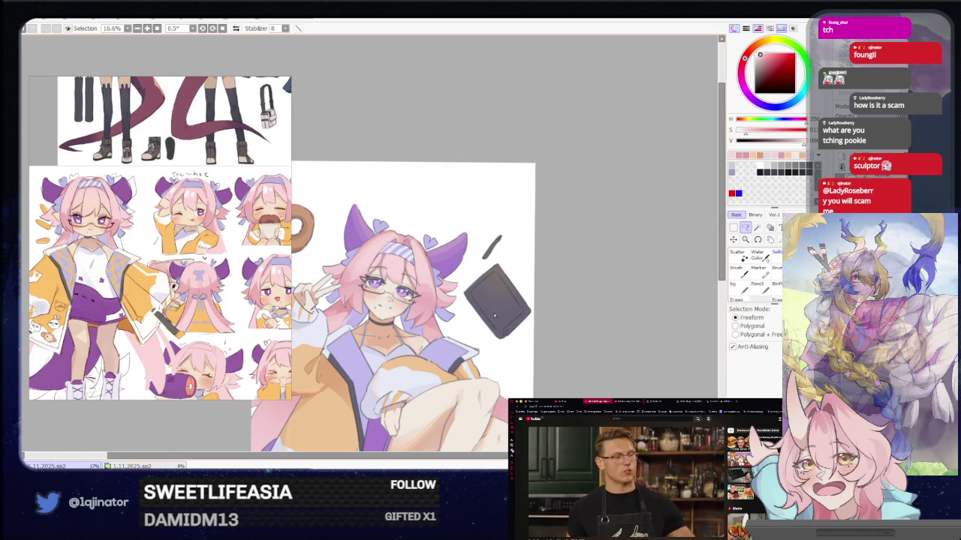
pyautogui.scroll(1, 518, 294)
pyautogui.scroll(1, 465, 296)
pyautogui.moveTo(454, 297); pyautogui.dragTo(403, 274)
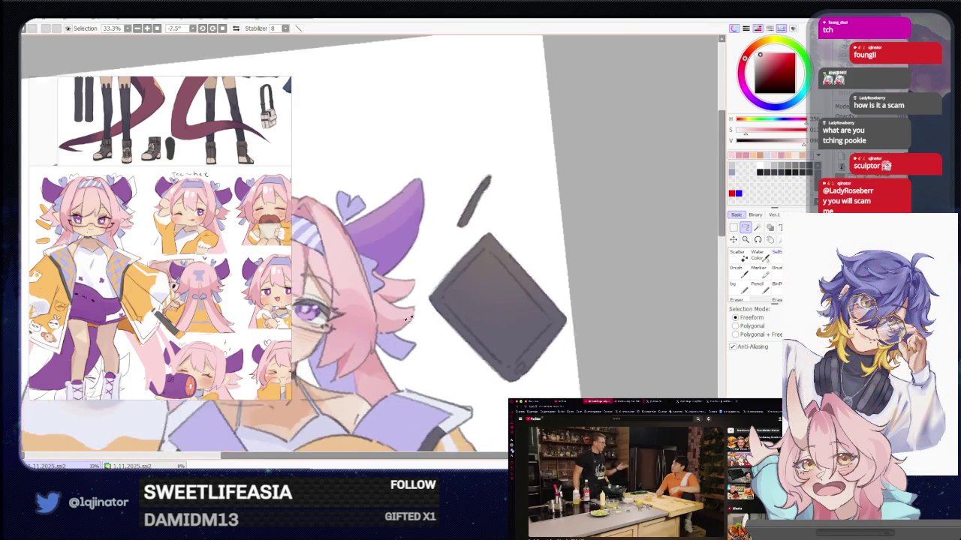
pyautogui.scroll(1, 403, 275)
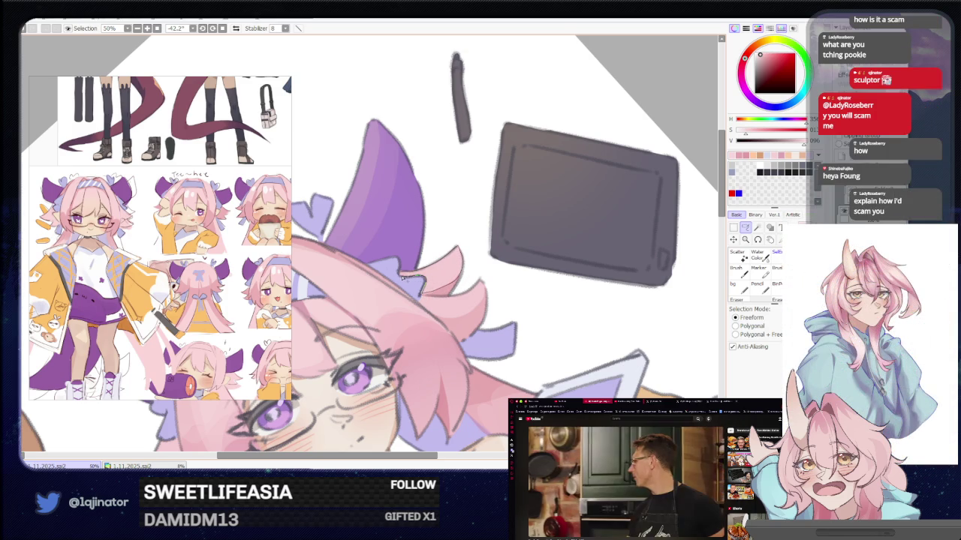
pyautogui.moveTo(411, 279); pyautogui.dragTo(441, 299)
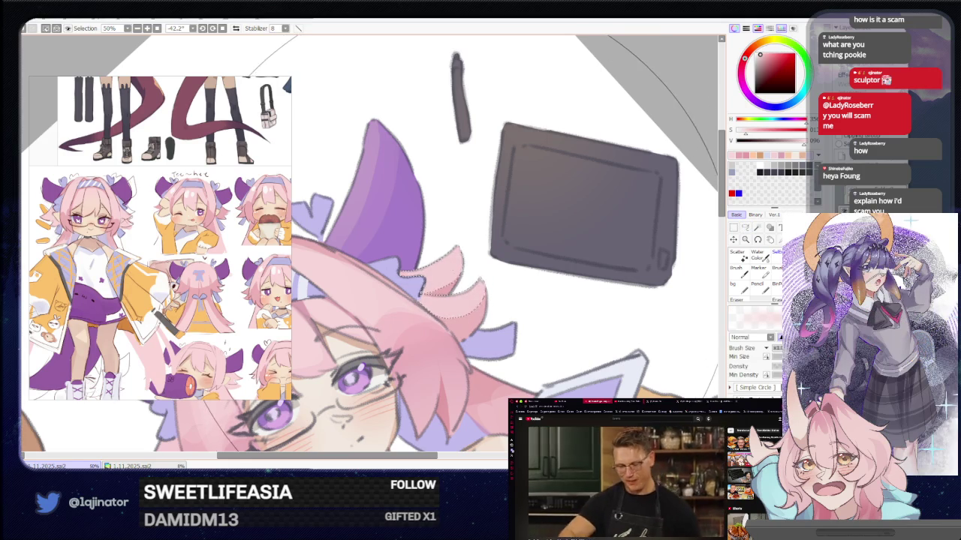
pyautogui.press('-')
pyautogui.press('b')
pyautogui.press('-')
pyautogui.moveTo(447, 274); pyautogui.dragTo(706, 236)
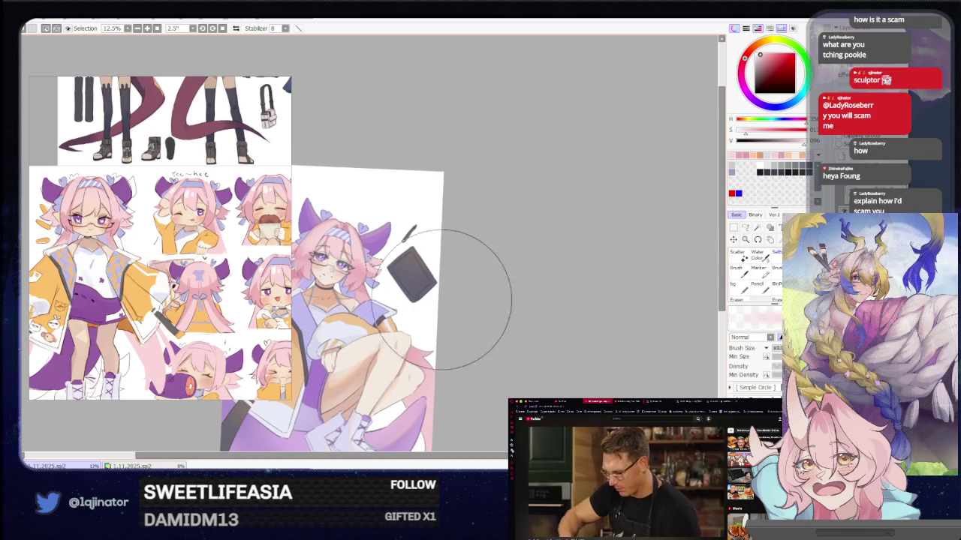
pyautogui.click(746, 228)
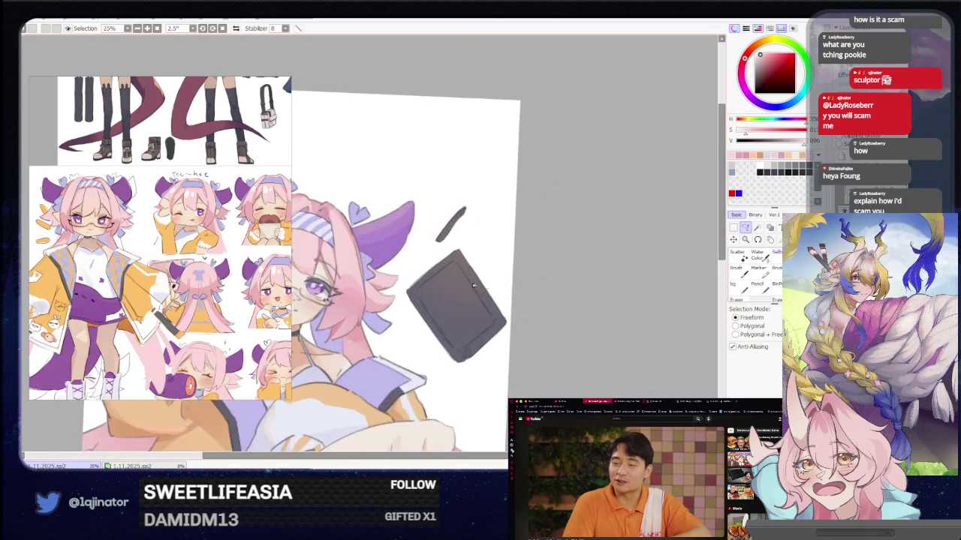
pyautogui.scroll(4, 463, 270)
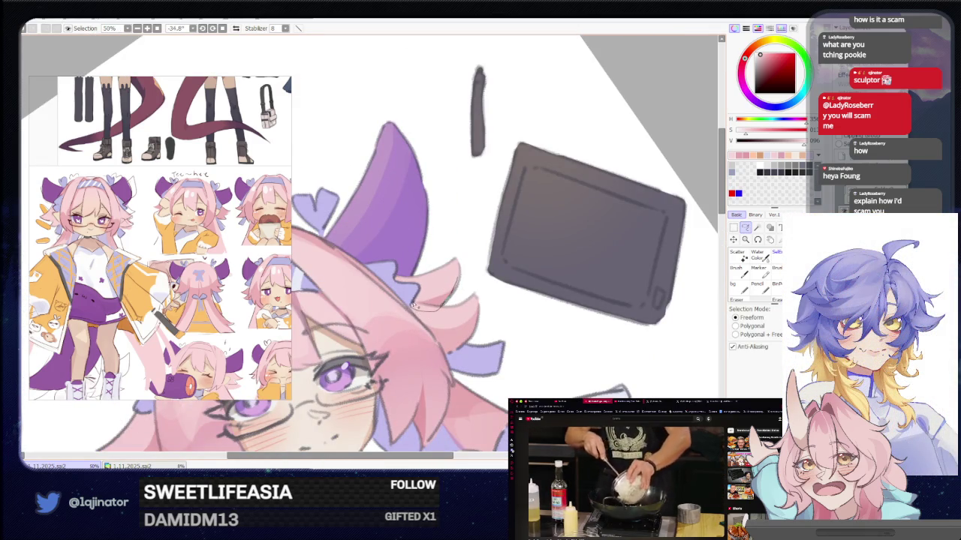
pyautogui.press('e')
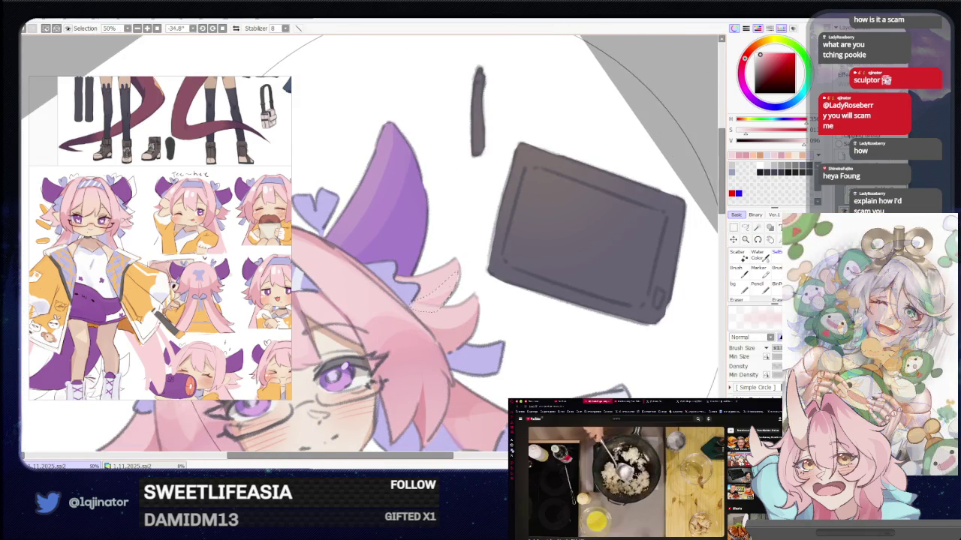
pyautogui.scroll(-2, 535, 215)
pyautogui.scroll(-2, 536, 215)
pyautogui.click(746, 228)
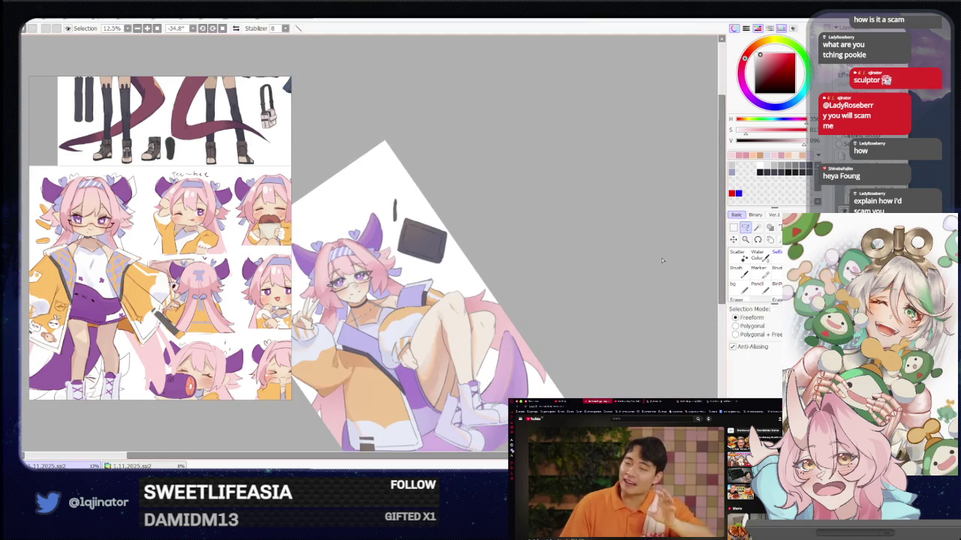
pyautogui.moveTo(421, 376)
pyautogui.mouseDown()
pyautogui.moveTo(482, 304)
pyautogui.moveTo(483, 266)
pyautogui.mouseUp()
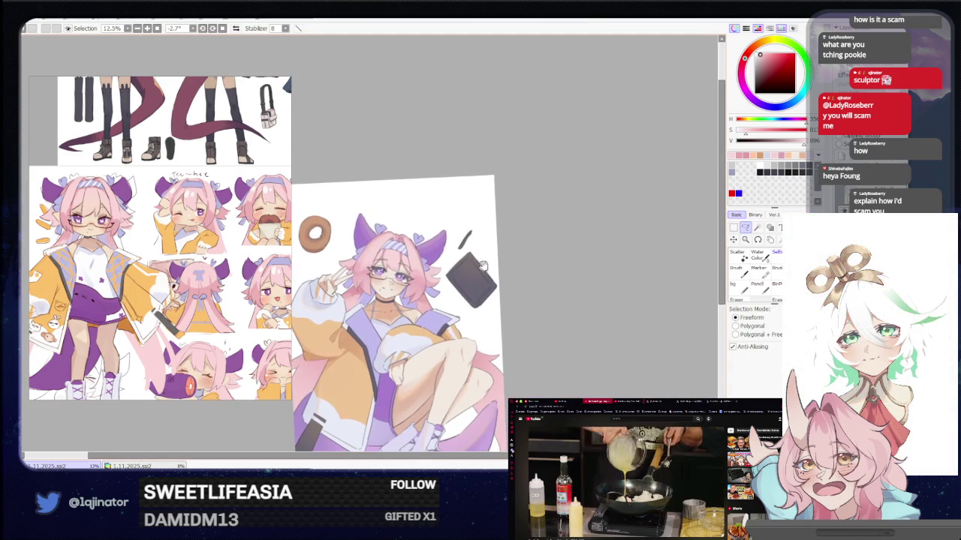
pyautogui.scroll(1, 490, 263)
pyautogui.scroll(1, 489, 263)
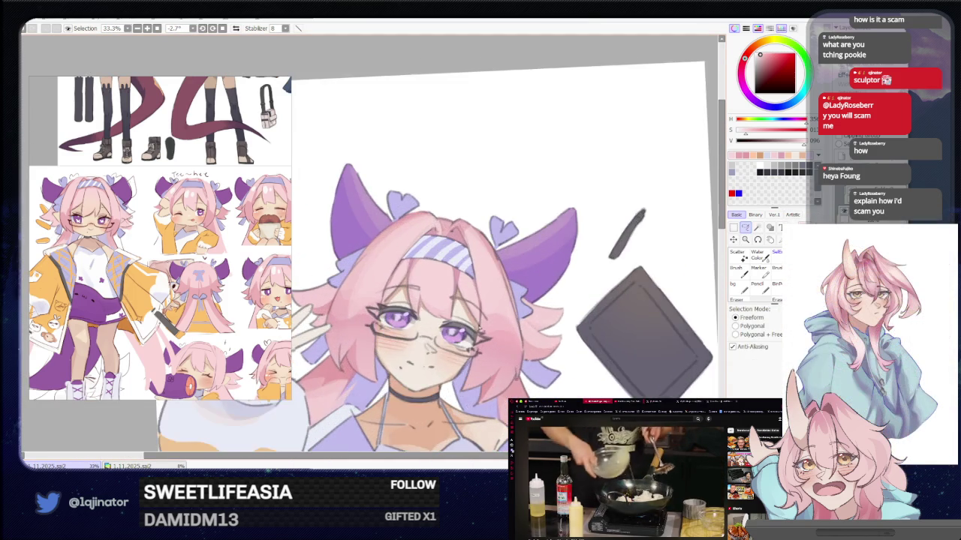
pyautogui.scroll(1, 489, 262)
pyautogui.scroll(-1, 659, 284)
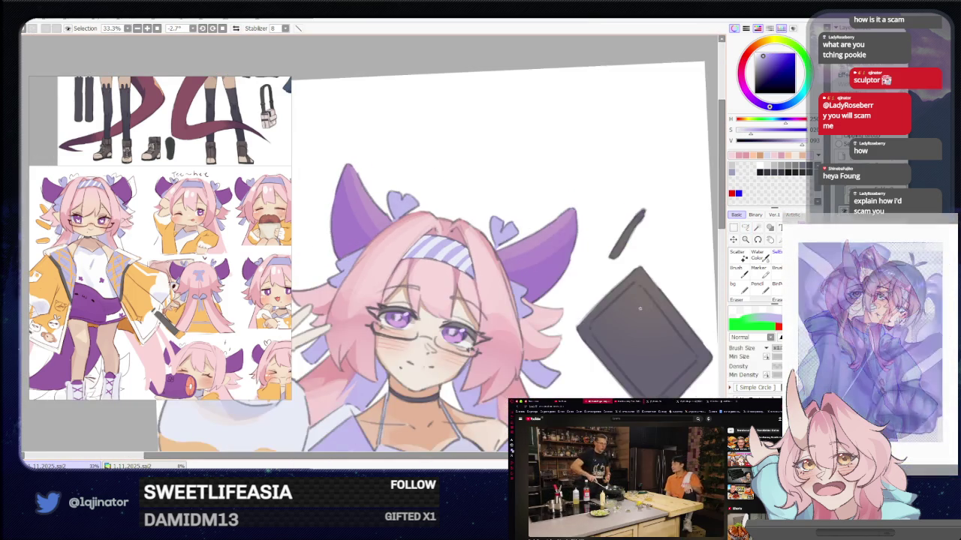
pyautogui.moveTo(659, 284); pyautogui.dragTo(634, 307)
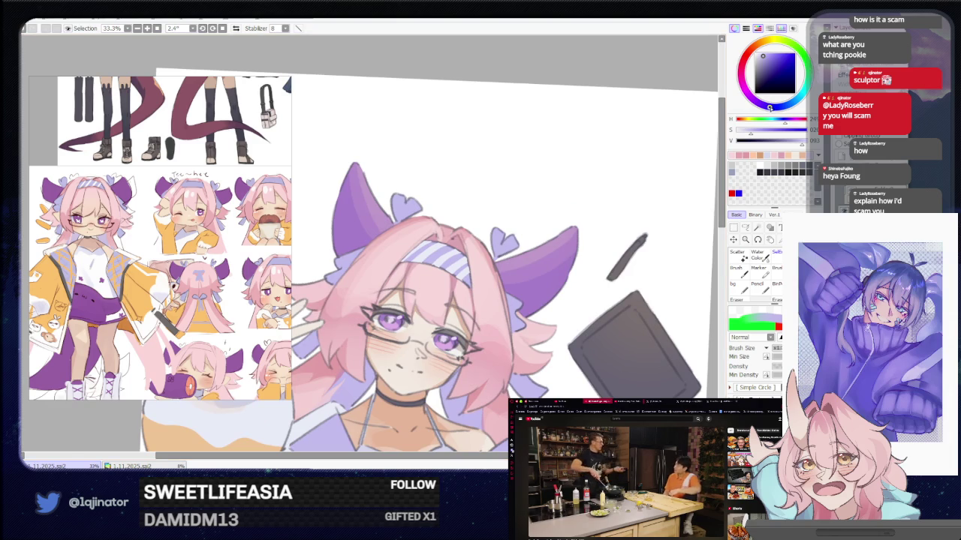
pyautogui.click(746, 228)
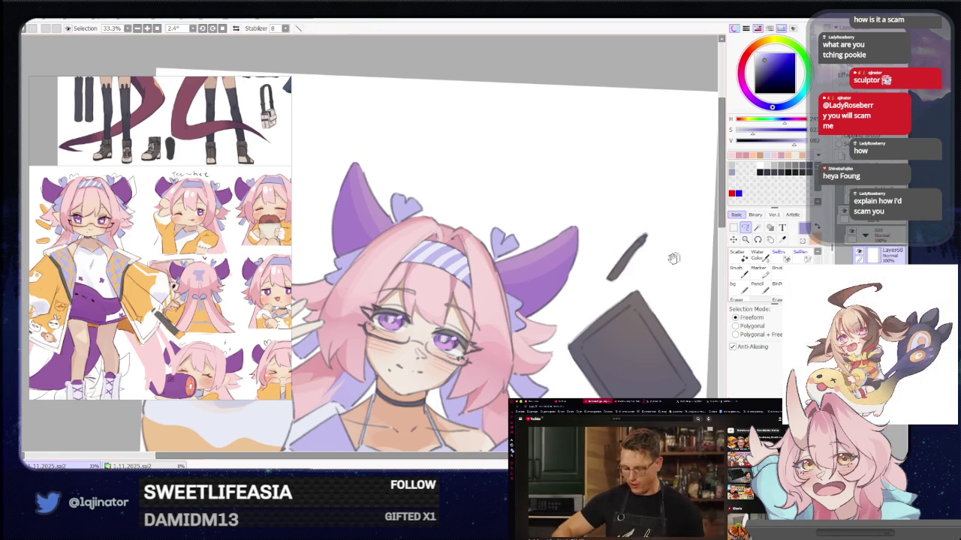
pyautogui.scroll(1, 479, 254)
pyautogui.scroll(1, 478, 254)
pyautogui.scroll(1, 351, 359)
pyautogui.moveTo(351, 359); pyautogui.dragTo(431, 299)
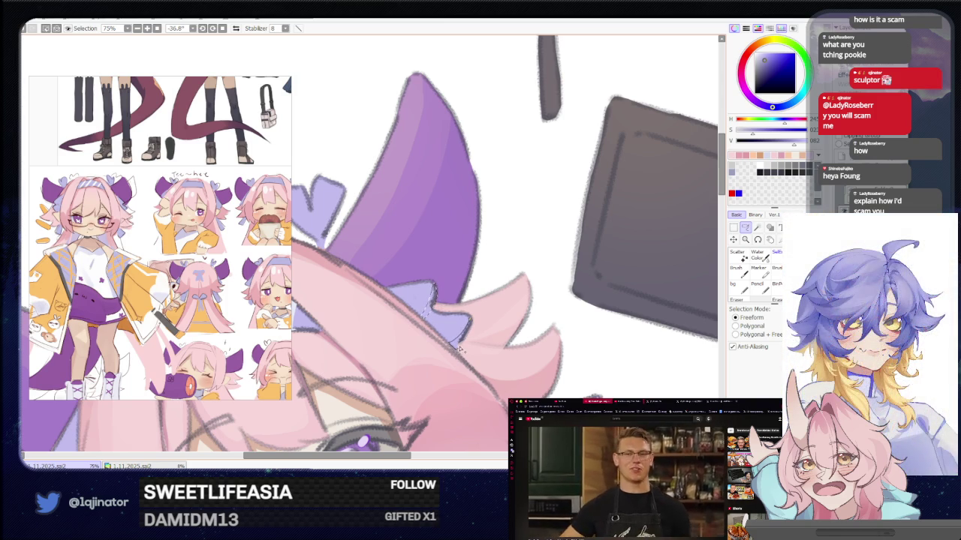
pyautogui.press('b')
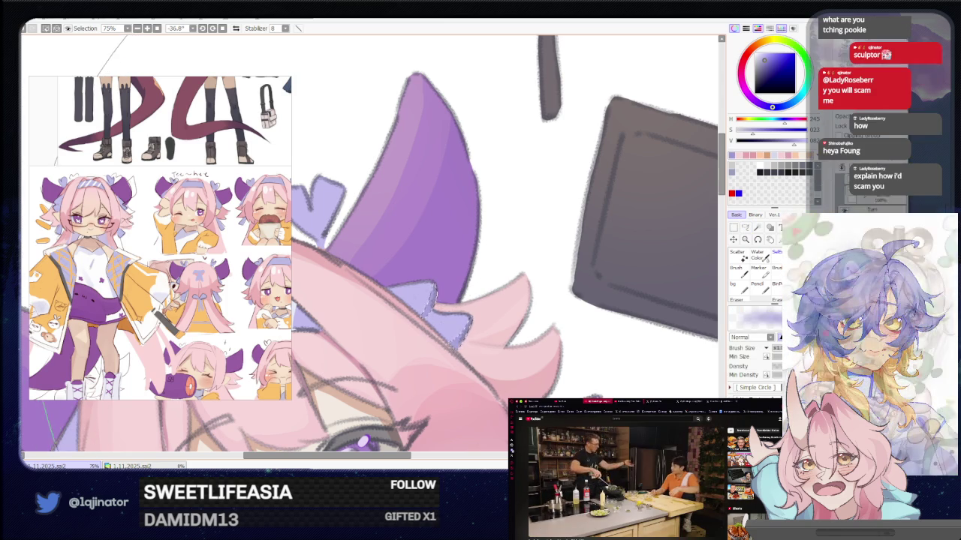
pyautogui.scroll(-5, 461, 313)
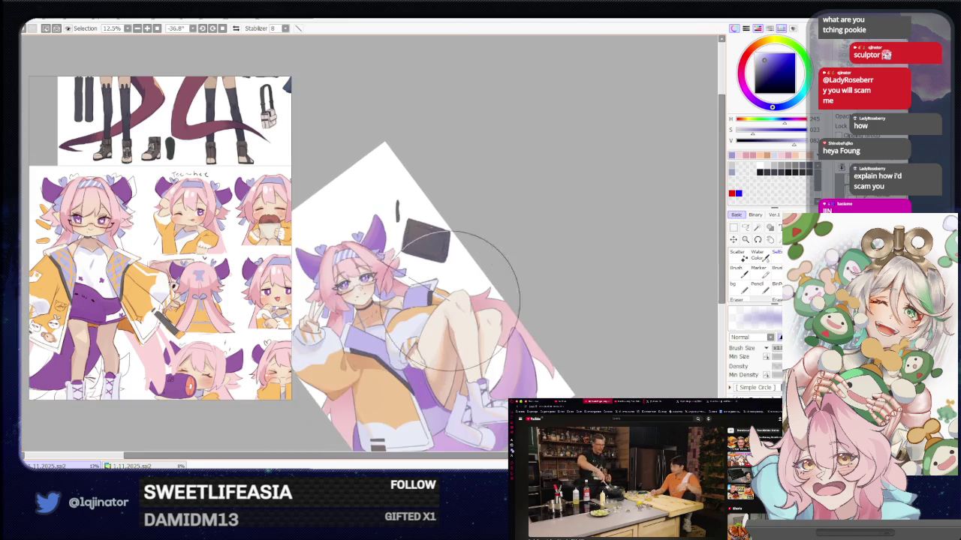
pyautogui.moveTo(496, 187)
pyautogui.mouseDown()
pyautogui.moveTo(462, 313)
pyautogui.moveTo(505, 284)
pyautogui.mouseUp()
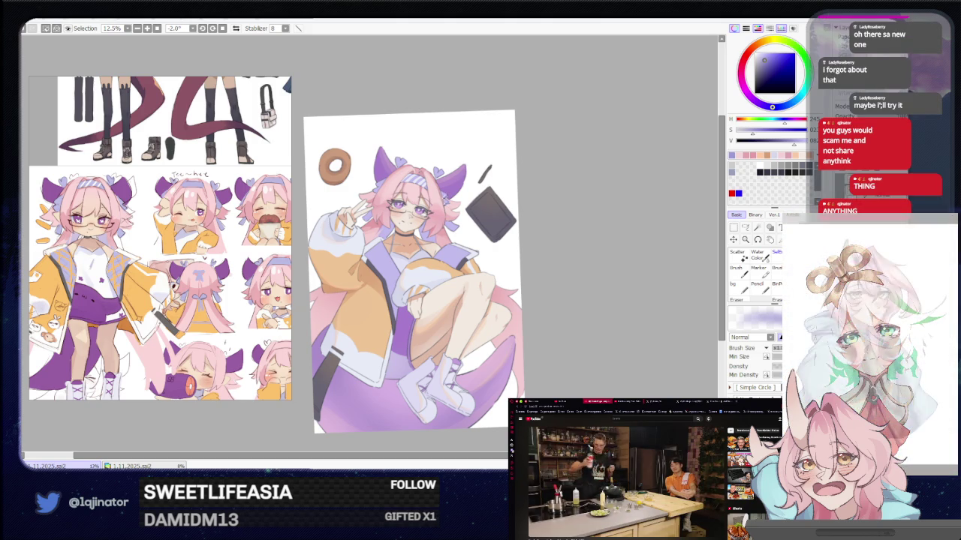
pyautogui.click(744, 228)
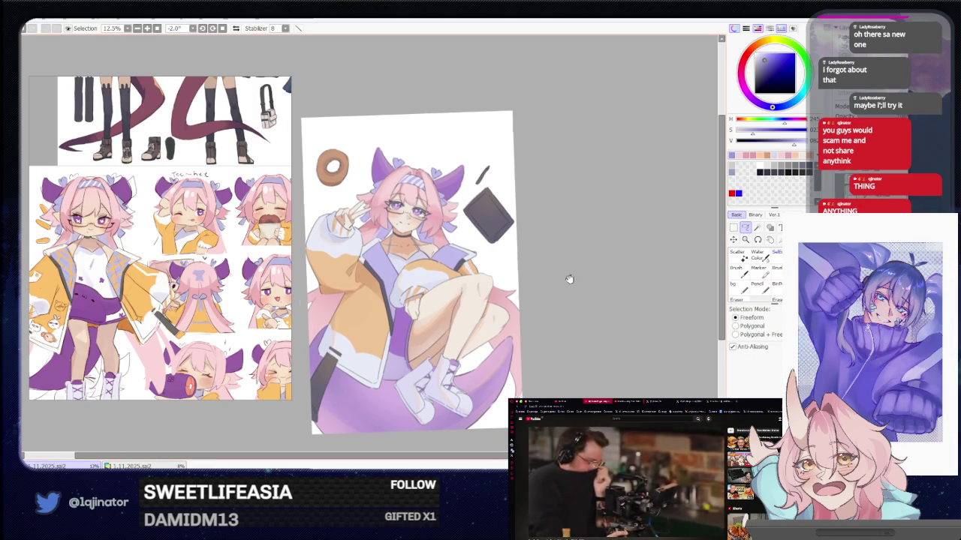
pyautogui.scroll(1, 570, 279)
pyautogui.scroll(1, 466, 271)
pyautogui.scroll(1, 358, 259)
pyautogui.moveTo(357, 259); pyautogui.dragTo(387, 284)
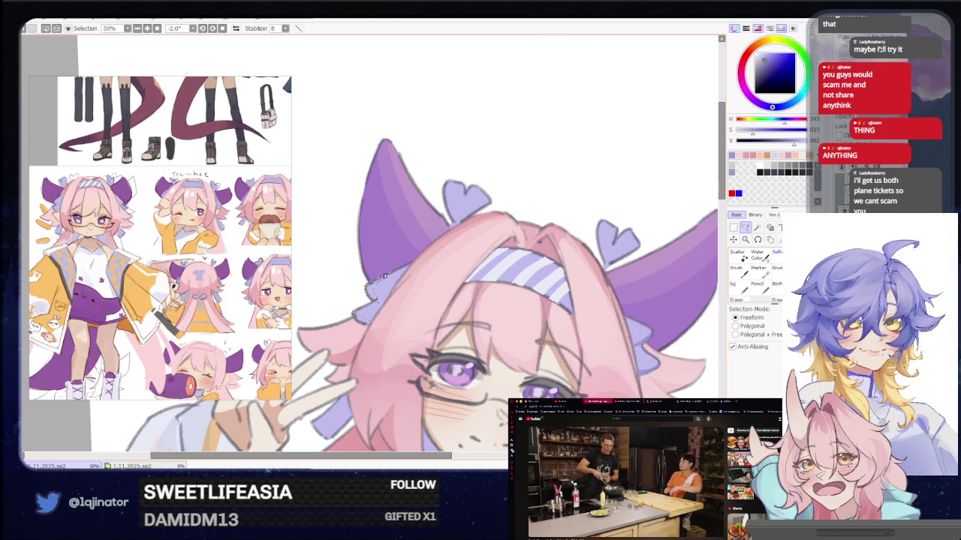
pyautogui.press('b')
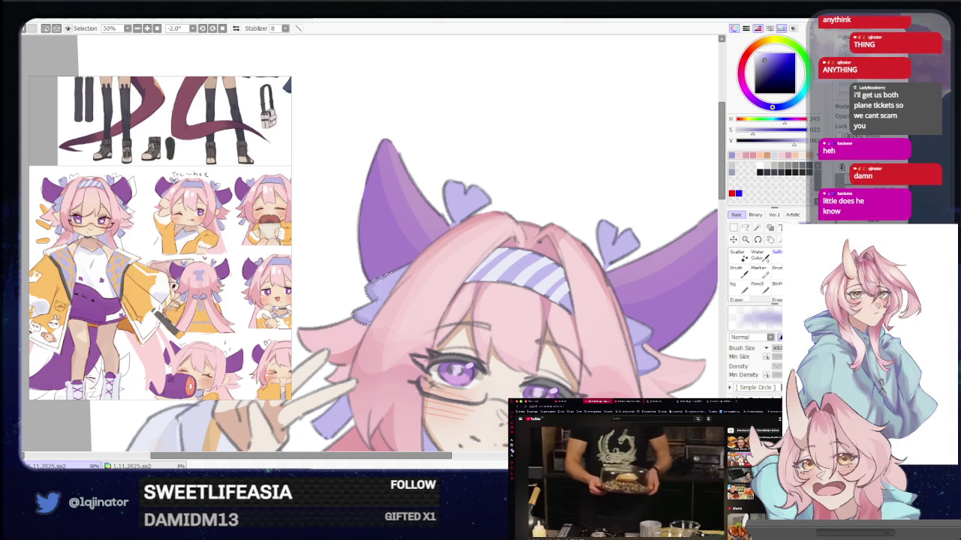
pyautogui.press('-')
pyautogui.press('-')
pyautogui.press('-')
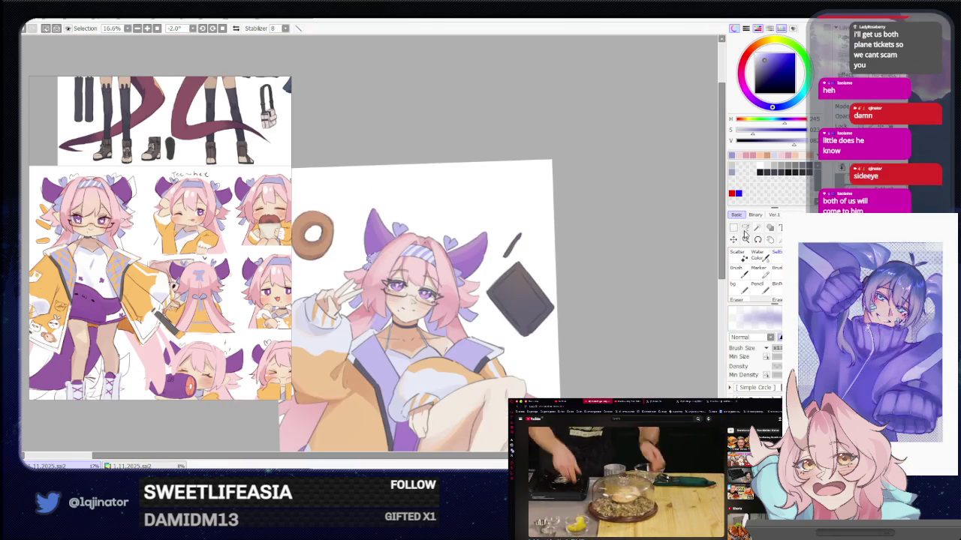
pyautogui.click(744, 228)
pyautogui.moveTo(631, 275)
pyautogui.mouseDown()
pyautogui.moveTo(629, 307)
pyautogui.moveTo(579, 333)
pyautogui.moveTo(590, 310)
pyautogui.mouseUp()
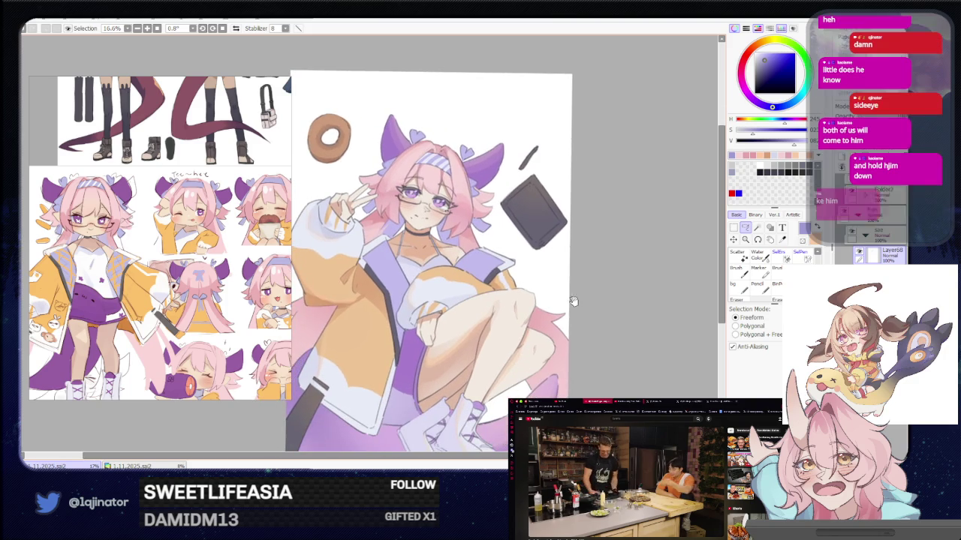
pyautogui.scroll(3, 450, 305)
pyautogui.moveTo(451, 304)
pyautogui.mouseDown()
pyautogui.moveTo(458, 353)
pyautogui.moveTo(396, 359)
pyautogui.mouseUp()
pyautogui.scroll(-3, 395, 359)
pyautogui.press('b')
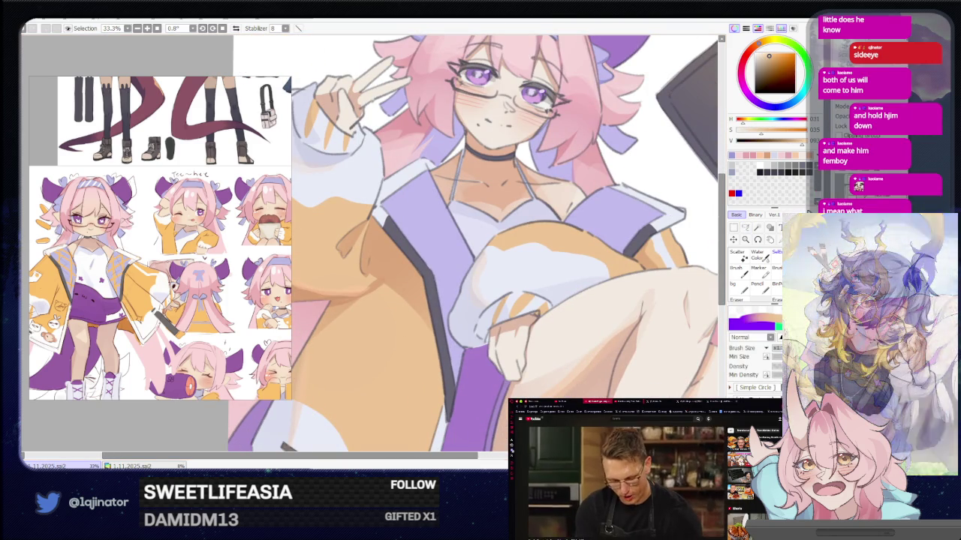
pyautogui.click(746, 227)
pyautogui.moveTo(615, 210)
pyautogui.mouseDown()
pyautogui.moveTo(509, 275)
pyautogui.moveTo(510, 254)
pyautogui.moveTo(530, 273)
pyautogui.mouseUp()
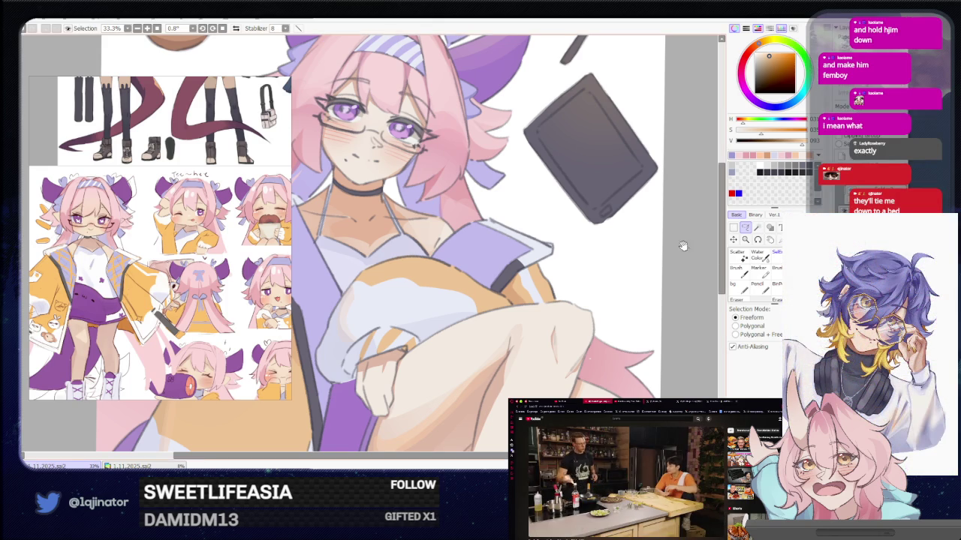
pyautogui.scroll(2, 683, 246)
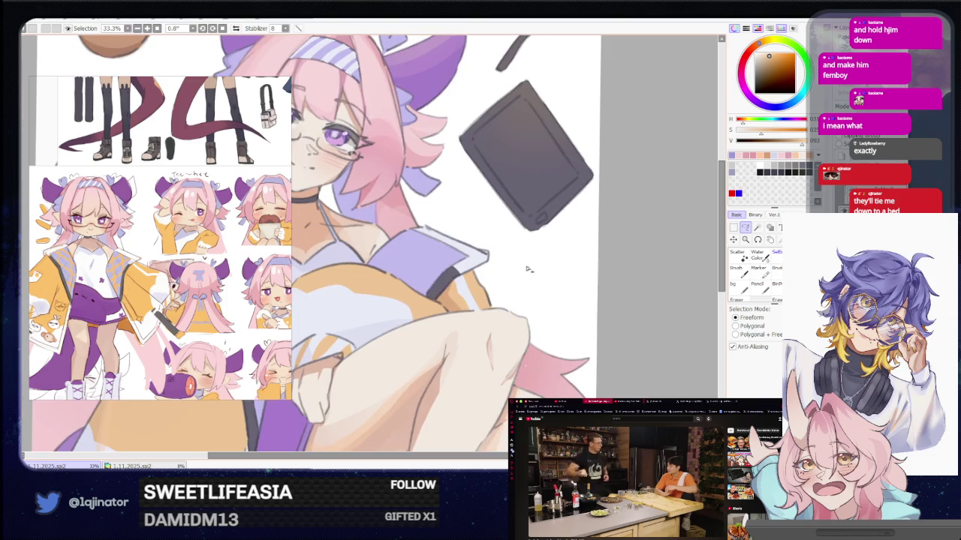
pyautogui.scroll(2, 466, 270)
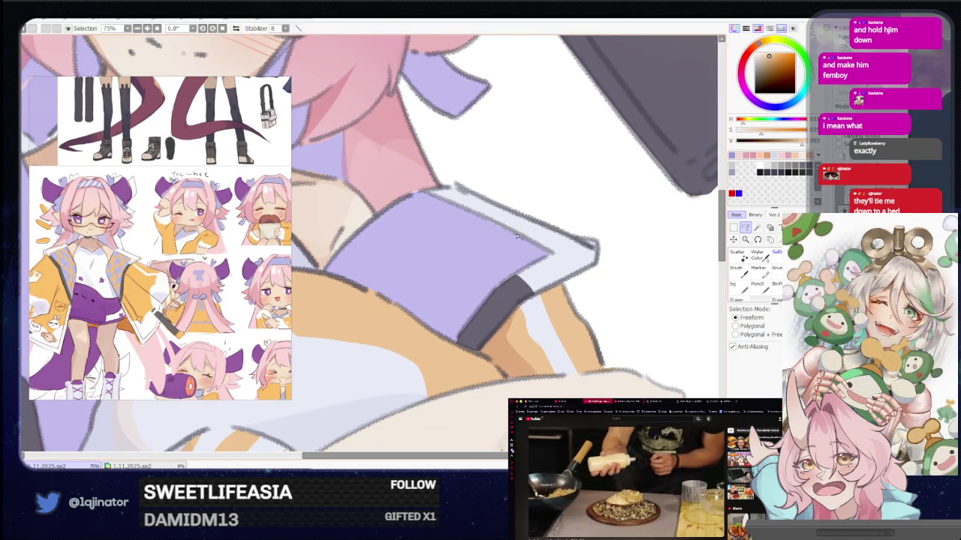
# Step: Lasso a thin band along the lavender jacket trim near the knee
pyautogui.moveTo(390, 266); pyautogui.dragTo(345, 280)
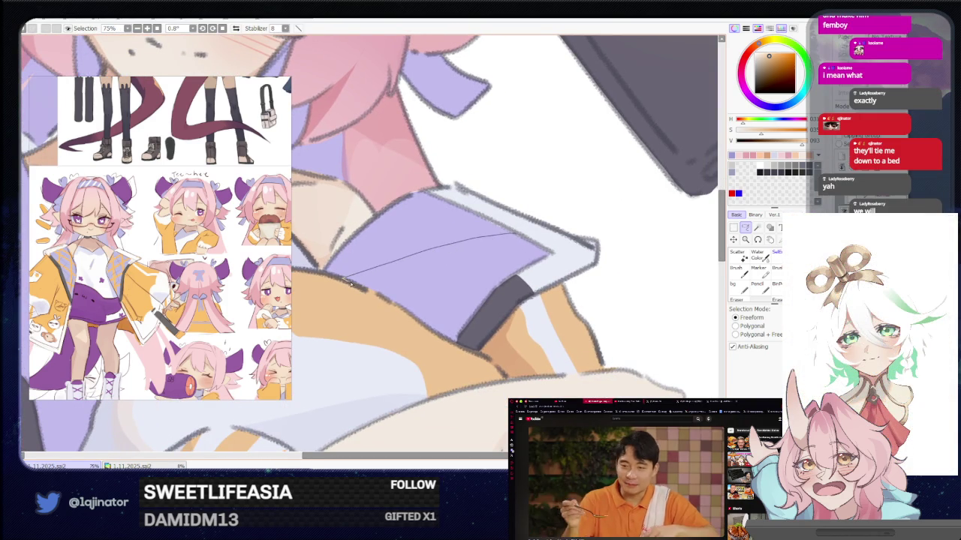
pyautogui.moveTo(356, 287); pyautogui.dragTo(377, 284)
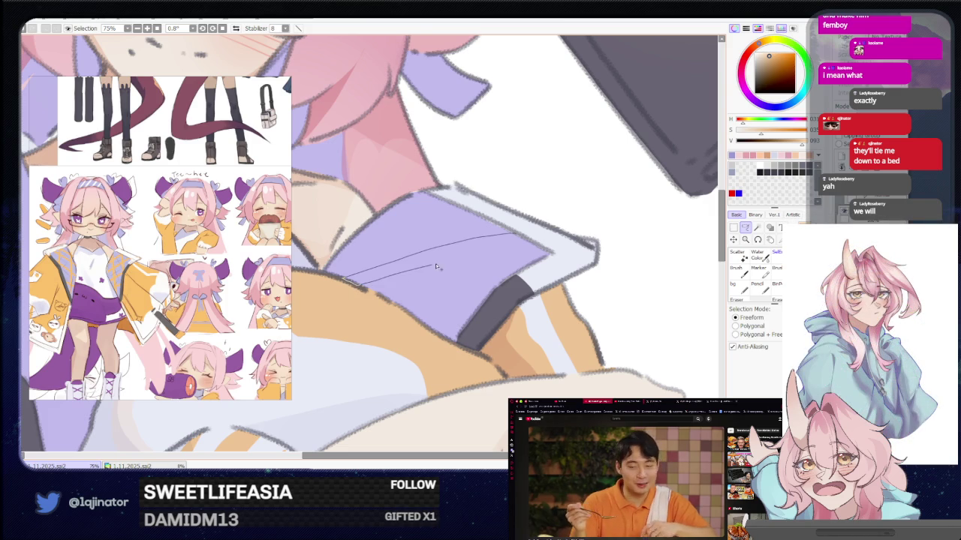
pyautogui.moveTo(524, 245)
pyautogui.mouseDown()
pyautogui.moveTo(404, 289)
pyautogui.moveTo(414, 275)
pyautogui.mouseUp()
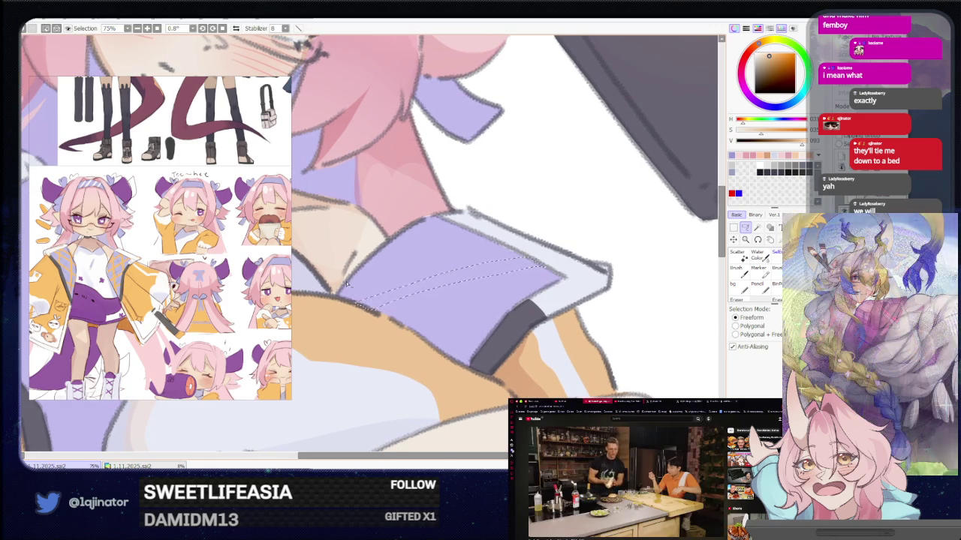
pyautogui.moveTo(398, 262)
pyautogui.mouseDown()
pyautogui.moveTo(494, 243)
pyautogui.moveTo(456, 233)
pyautogui.moveTo(393, 249)
pyautogui.moveTo(400, 255)
pyautogui.mouseUp()
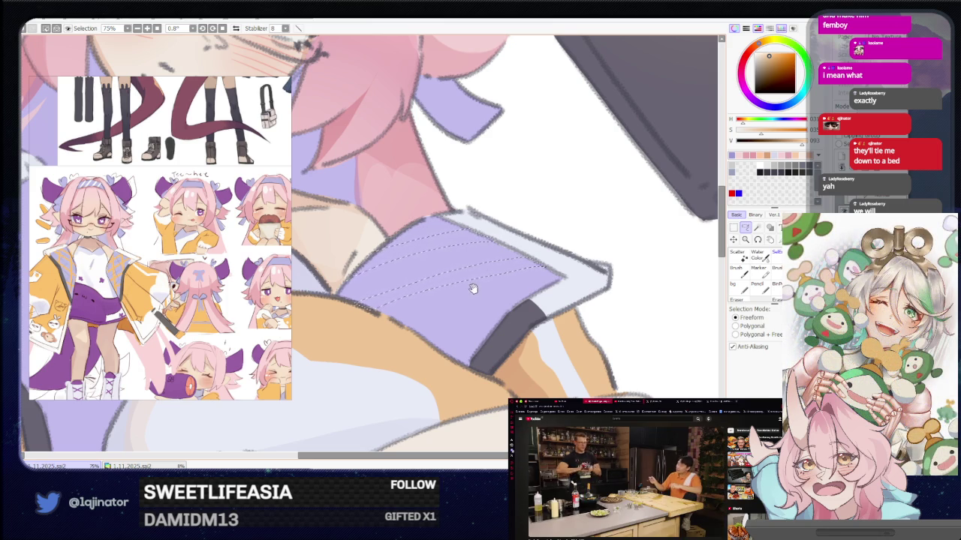
# Step: Rotate the canvas and lasso a second band down the trim's edge
pyautogui.moveTo(473, 289)
pyautogui.mouseDown()
pyautogui.moveTo(431, 318)
pyautogui.moveTo(500, 278)
pyautogui.moveTo(457, 322)
pyautogui.moveTo(464, 278)
pyautogui.mouseUp()
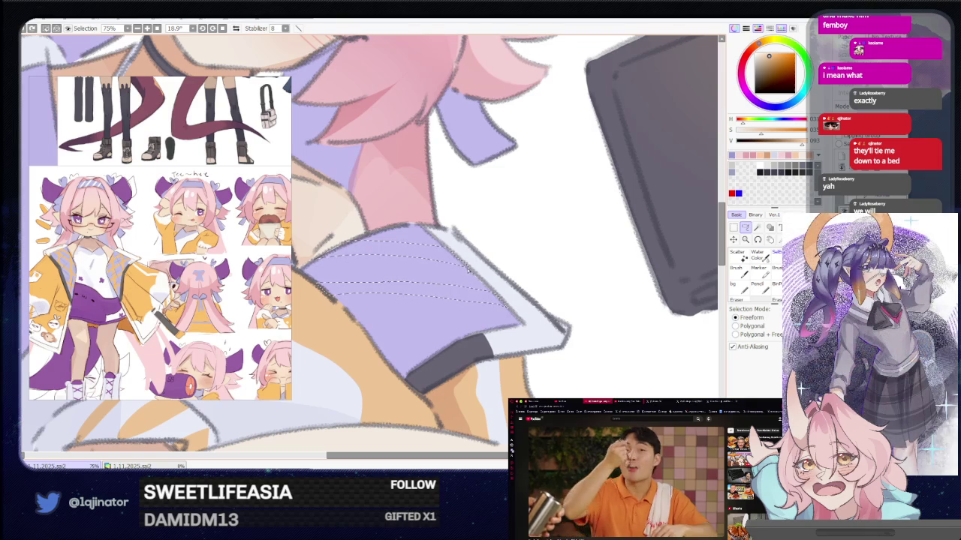
pyautogui.moveTo(467, 271)
pyautogui.mouseDown()
pyautogui.moveTo(452, 351)
pyautogui.moveTo(428, 364)
pyautogui.mouseUp()
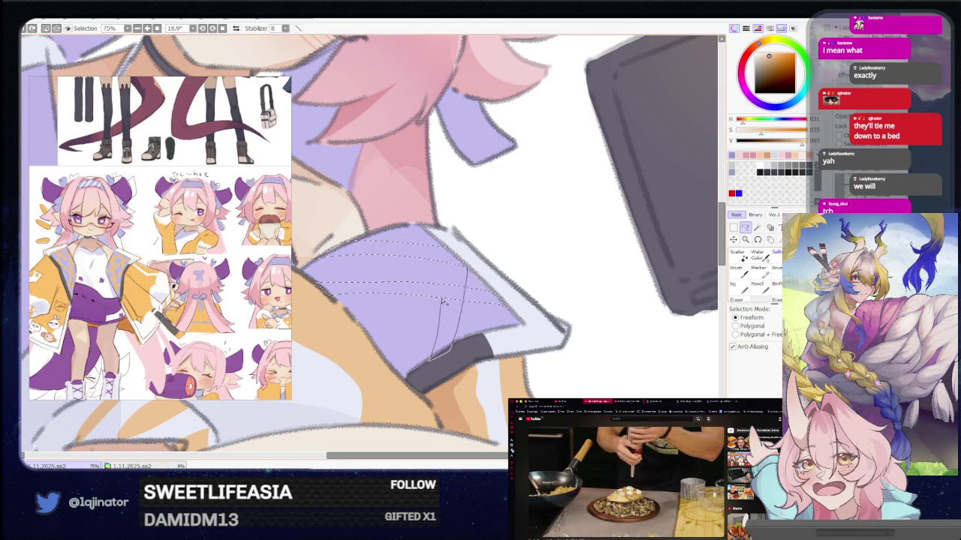
pyautogui.moveTo(448, 252); pyautogui.dragTo(451, 256)
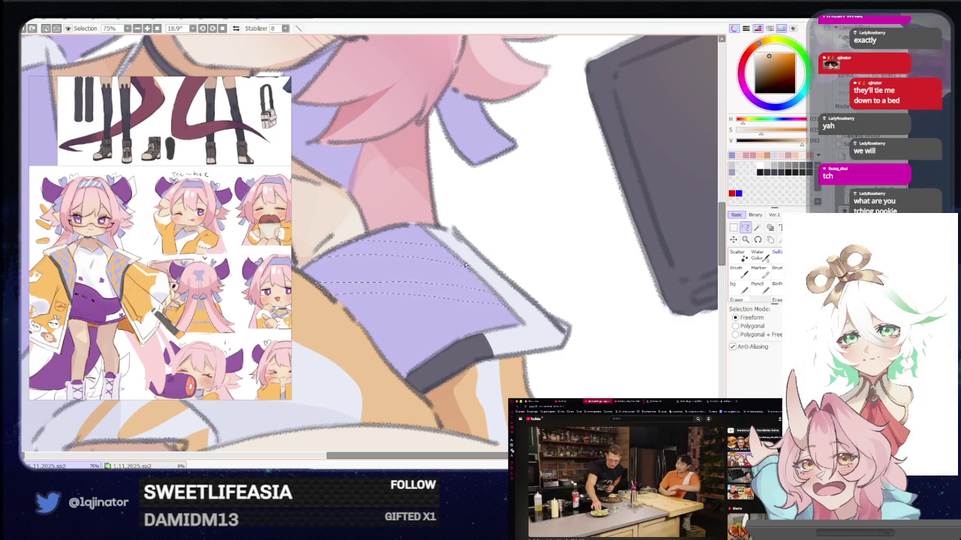
pyautogui.moveTo(431, 285)
pyautogui.mouseDown()
pyautogui.moveTo(455, 281)
pyautogui.moveTo(475, 217)
pyautogui.mouseUp()
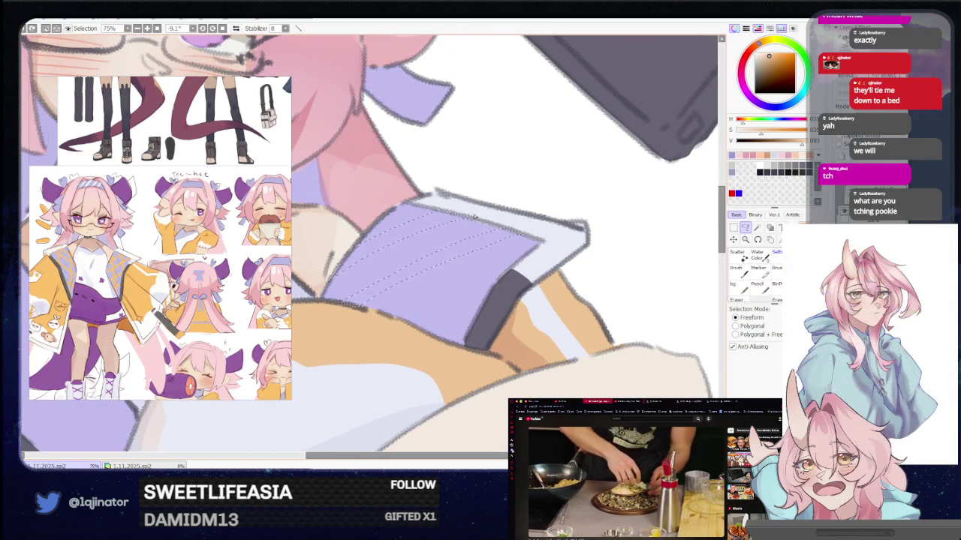
pyautogui.scroll(-1, 518, 255)
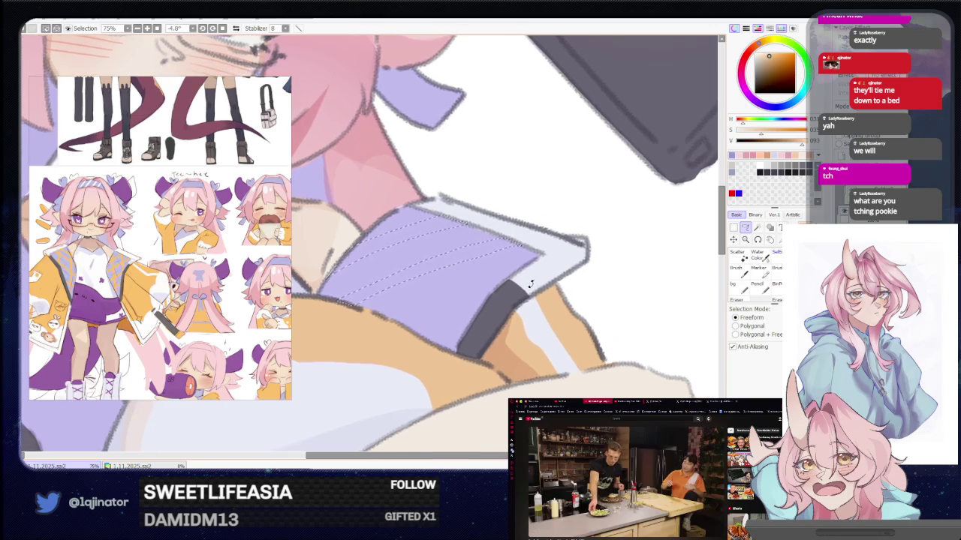
pyautogui.scroll(-1, 524, 230)
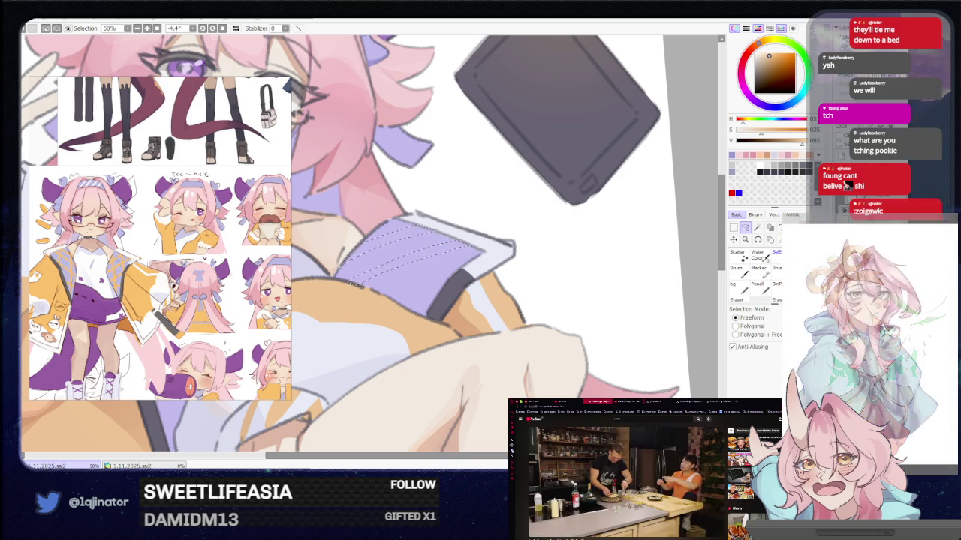
# Step: Bring the lavender shirt panel nearly upright and lasso vertical band lines down it
pyautogui.moveTo(450, 285)
pyautogui.mouseDown()
pyautogui.moveTo(417, 310)
pyautogui.moveTo(432, 318)
pyautogui.mouseUp()
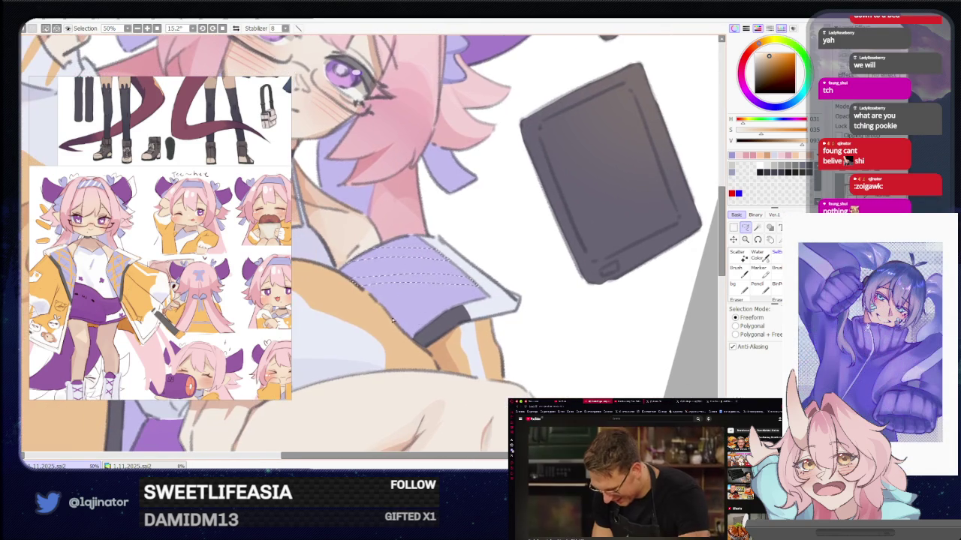
pyautogui.press('b')
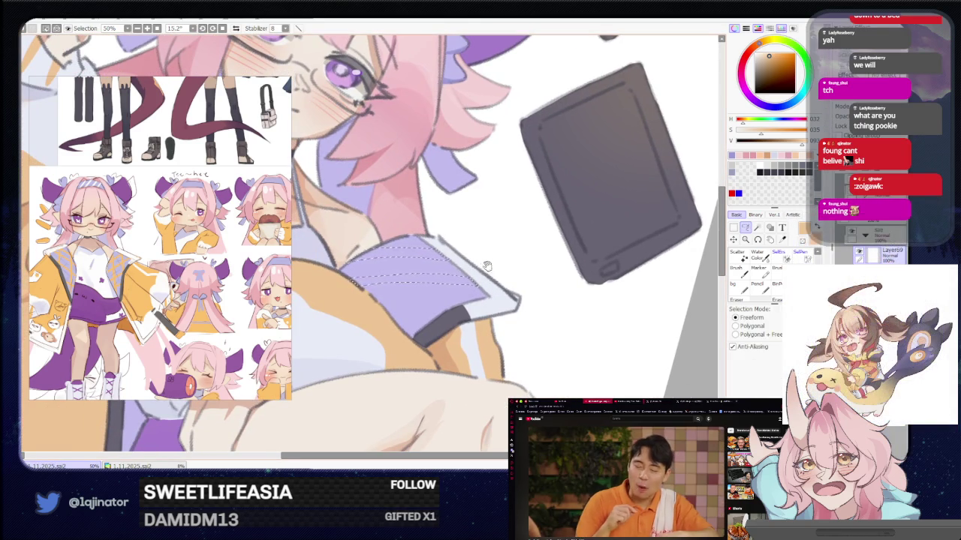
pyautogui.moveTo(474, 279)
pyautogui.mouseDown()
pyautogui.moveTo(370, 373)
pyautogui.moveTo(425, 316)
pyautogui.mouseUp()
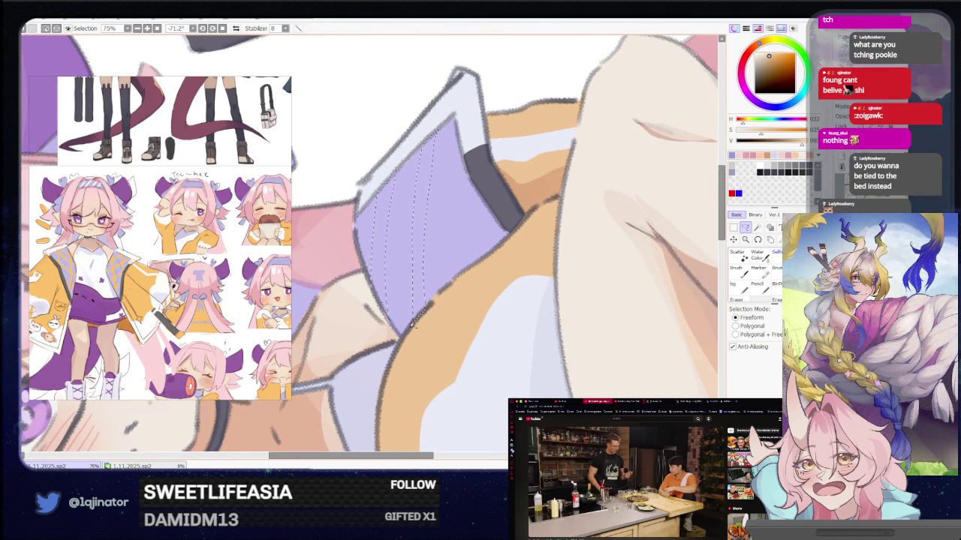
pyautogui.moveTo(411, 321); pyautogui.dragTo(347, 276)
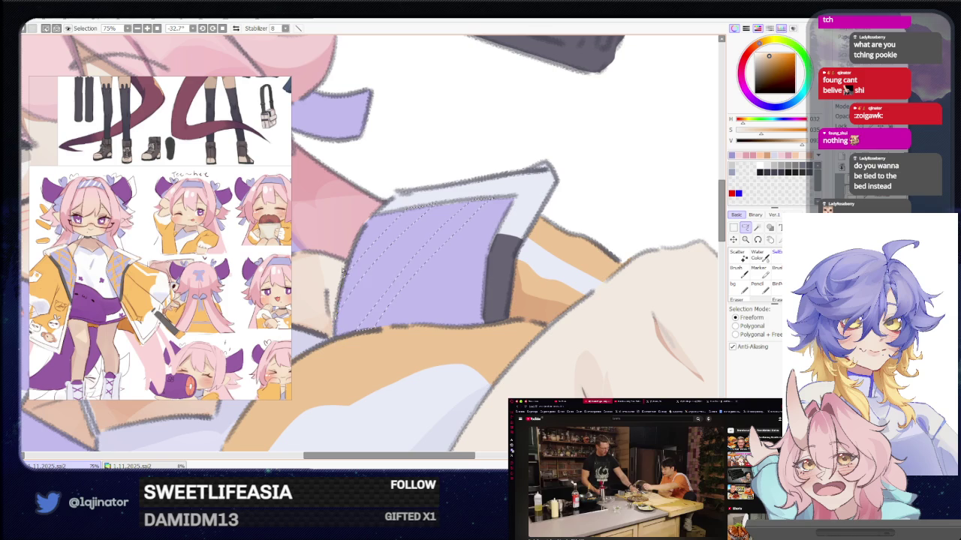
pyautogui.moveTo(386, 258); pyautogui.dragTo(398, 338)
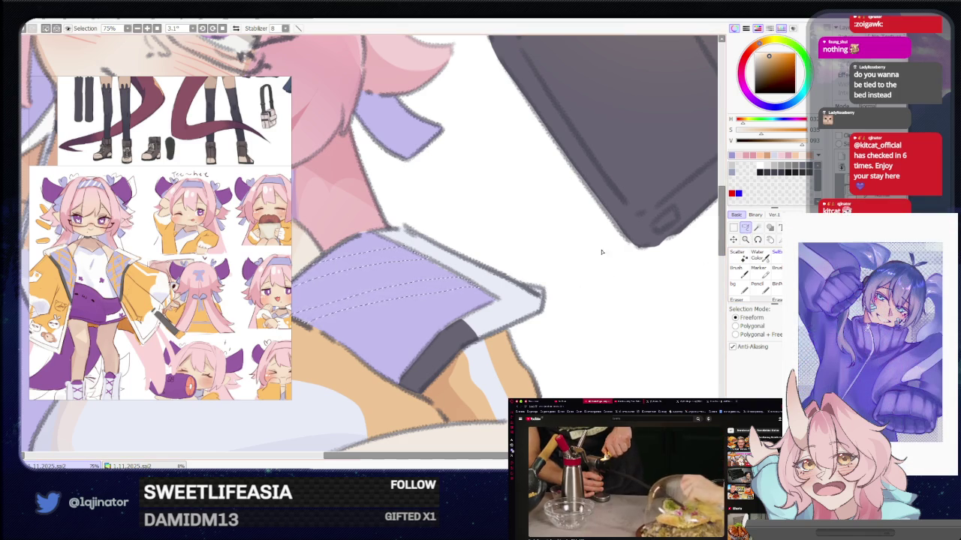
pyautogui.moveTo(511, 270); pyautogui.dragTo(450, 340)
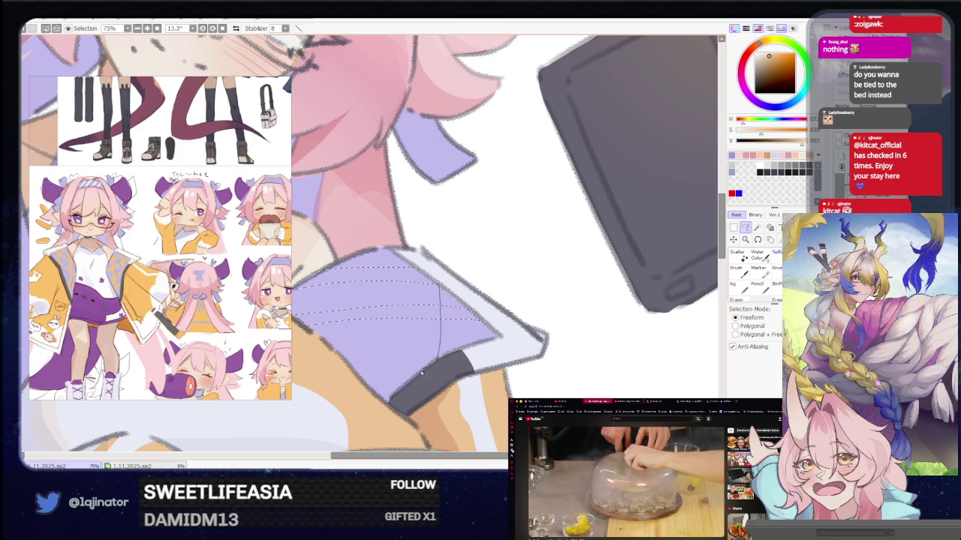
pyautogui.moveTo(427, 349); pyautogui.dragTo(428, 287)
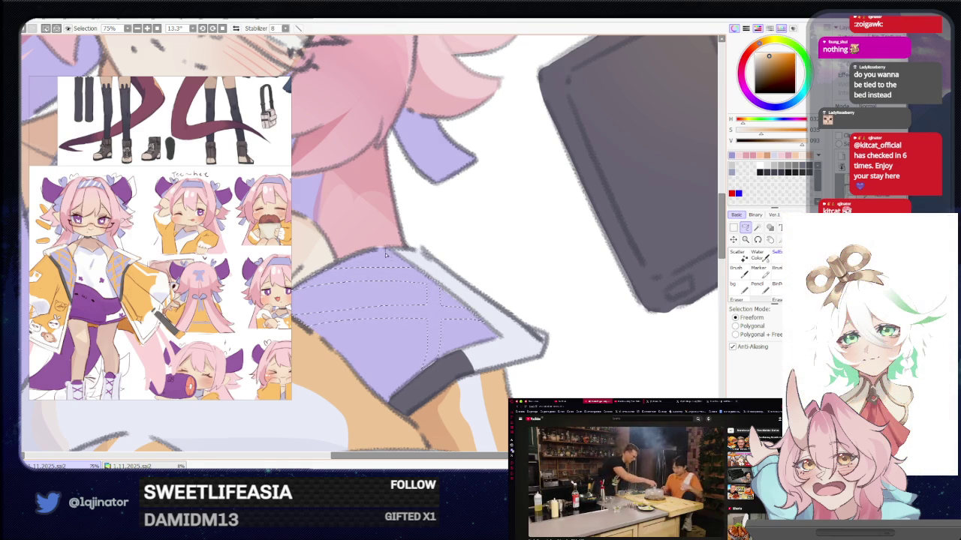
pyautogui.moveTo(385, 254); pyautogui.dragTo(386, 322)
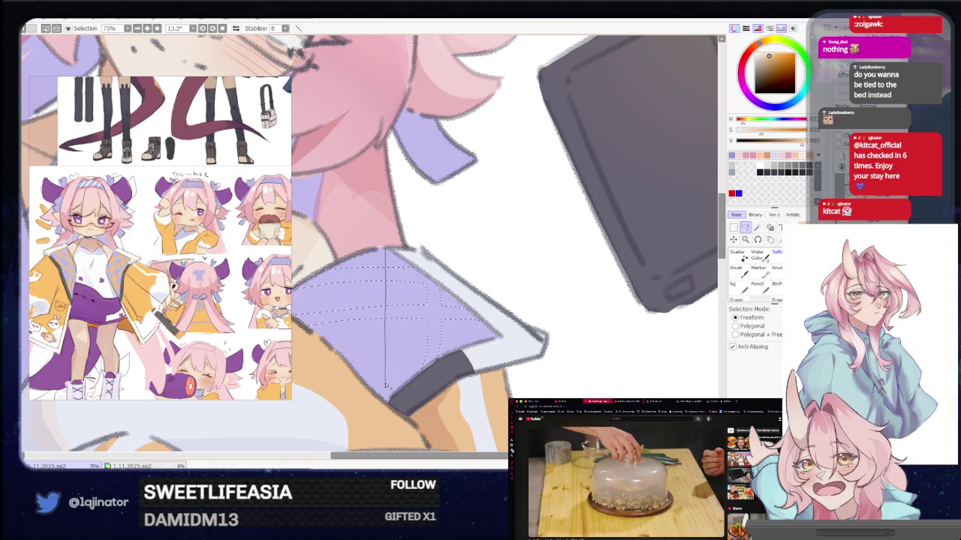
pyautogui.moveTo(385, 395); pyautogui.dragTo(386, 402)
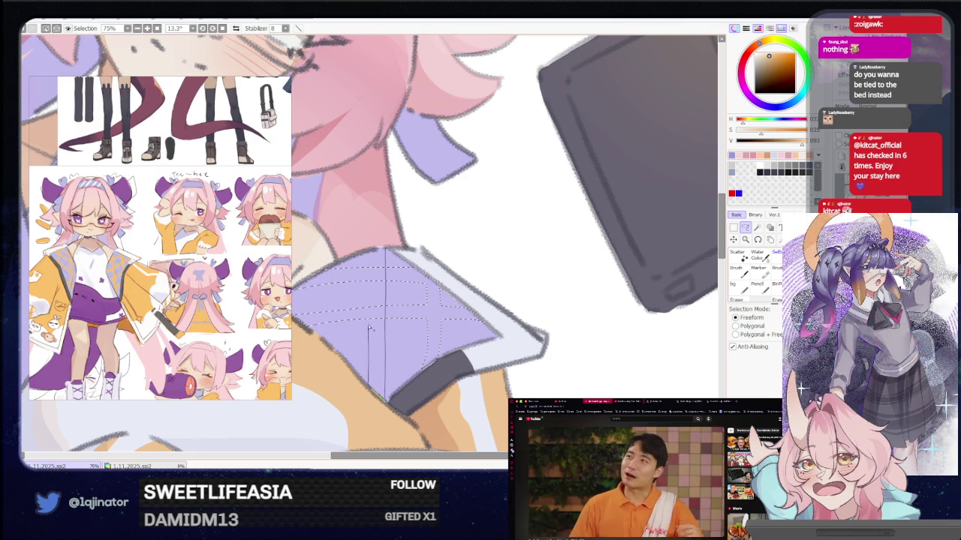
pyautogui.moveTo(369, 328); pyautogui.dragTo(373, 252)
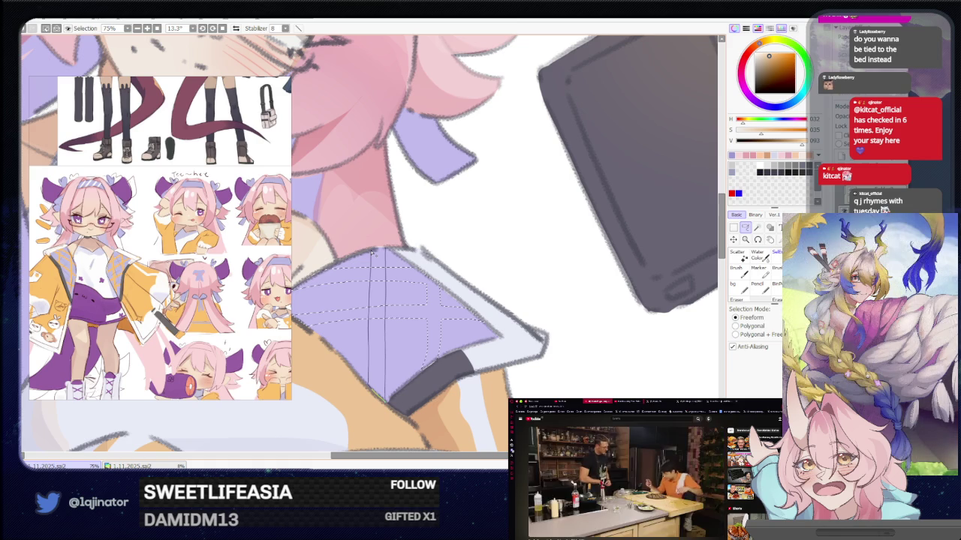
# Step: Fill the selected bands orange, then undo the orange plaid fill
pyautogui.press('b')
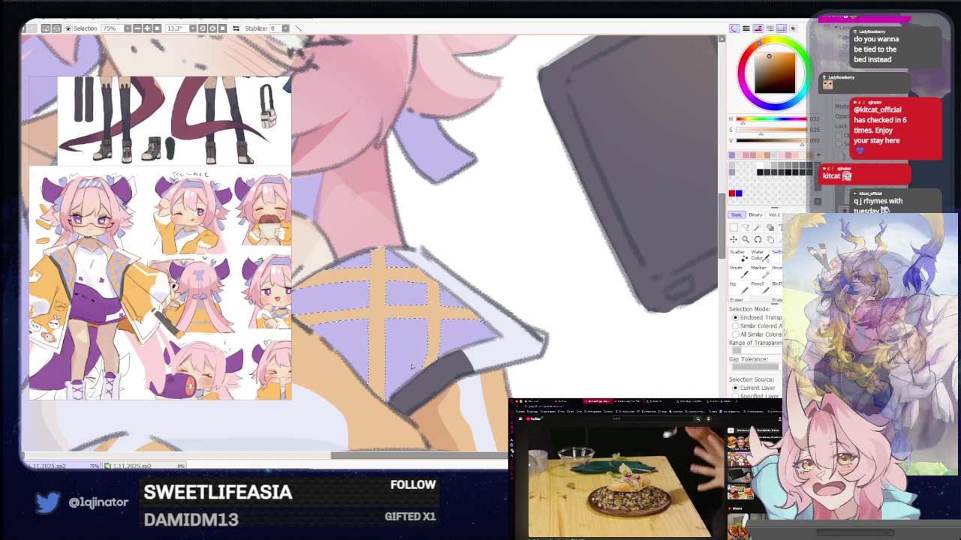
pyautogui.click(379, 300)
pyautogui.hotkey('ctrl', 'z')
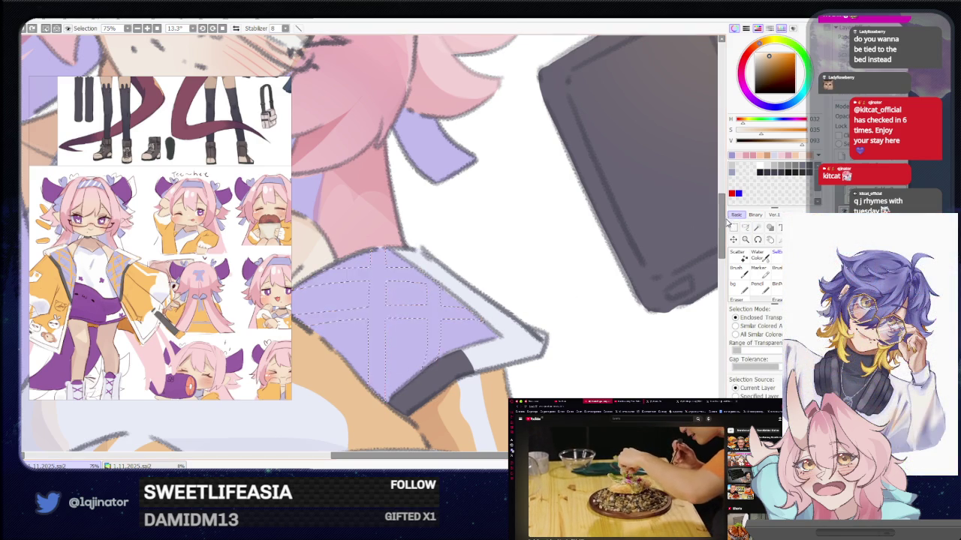
pyautogui.press('l')
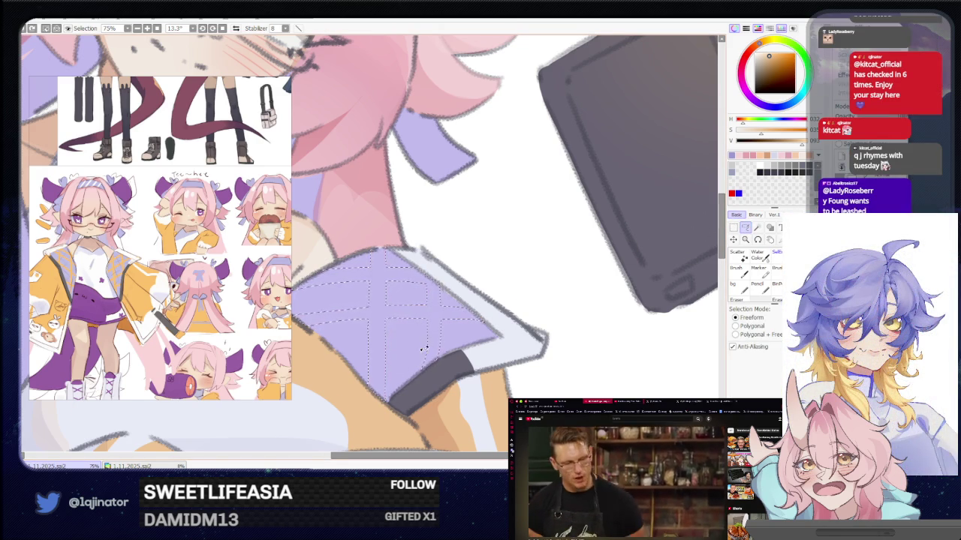
# Step: Lasso a diagonal line across the panel, test a delete inside it, and undo
pyautogui.moveTo(423, 348); pyautogui.dragTo(484, 294)
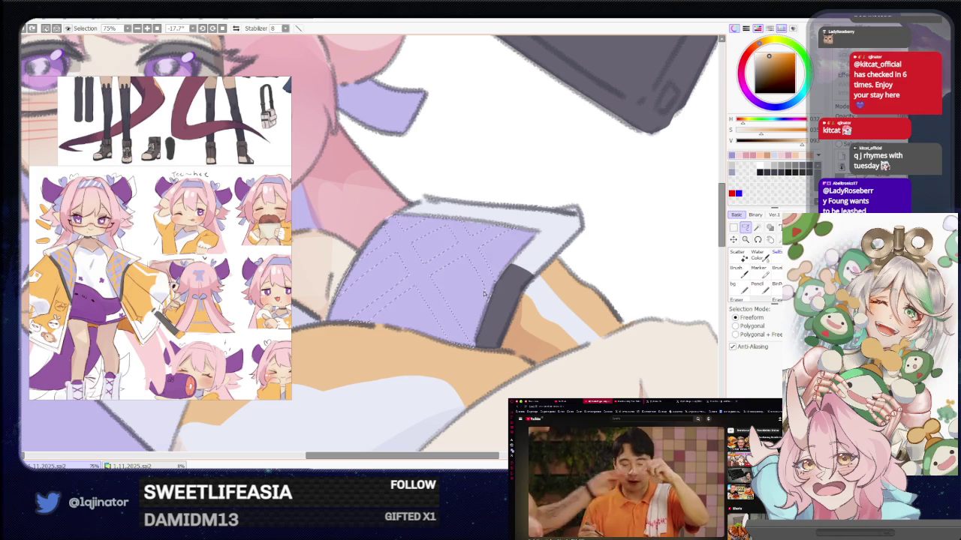
pyautogui.moveTo(493, 285); pyautogui.dragTo(440, 316)
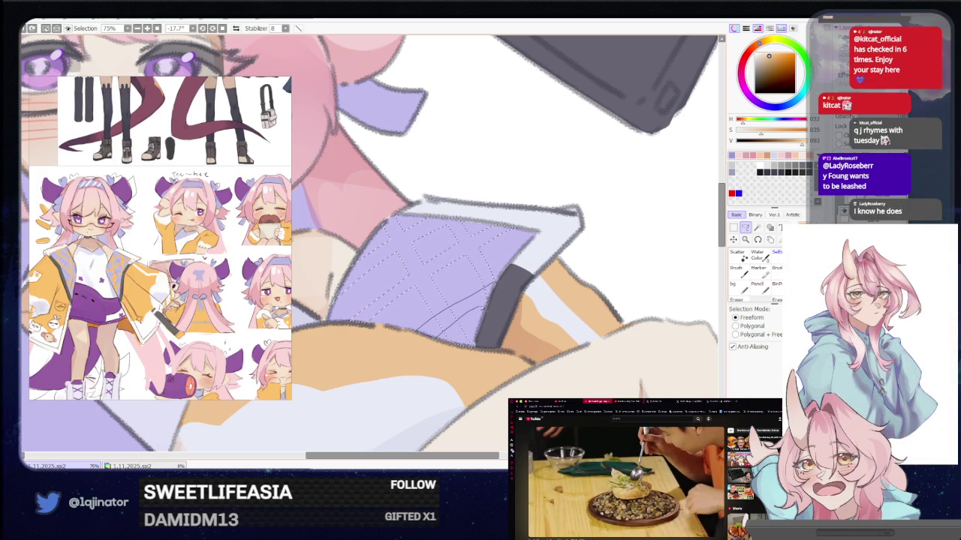
pyautogui.press('Delete')
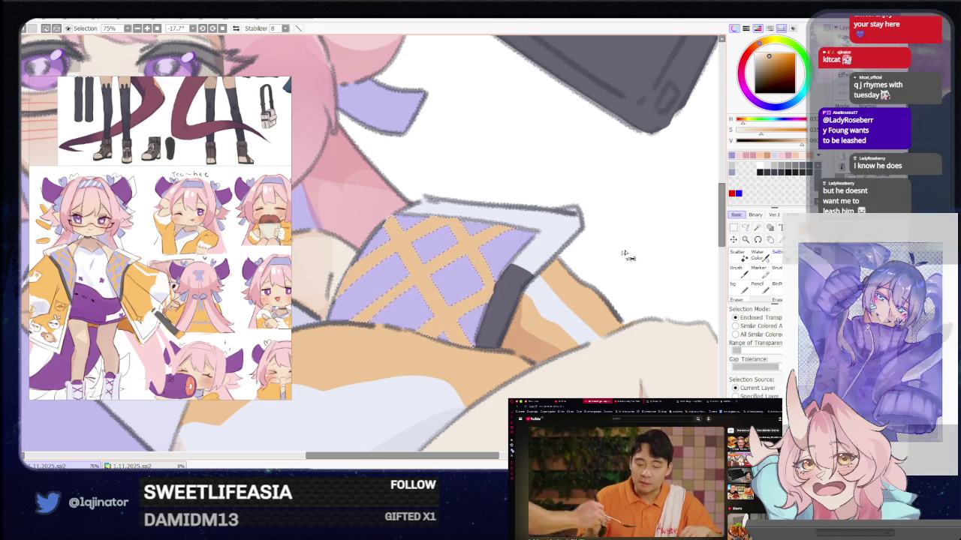
pyautogui.hotkey('ctrl', 'z')
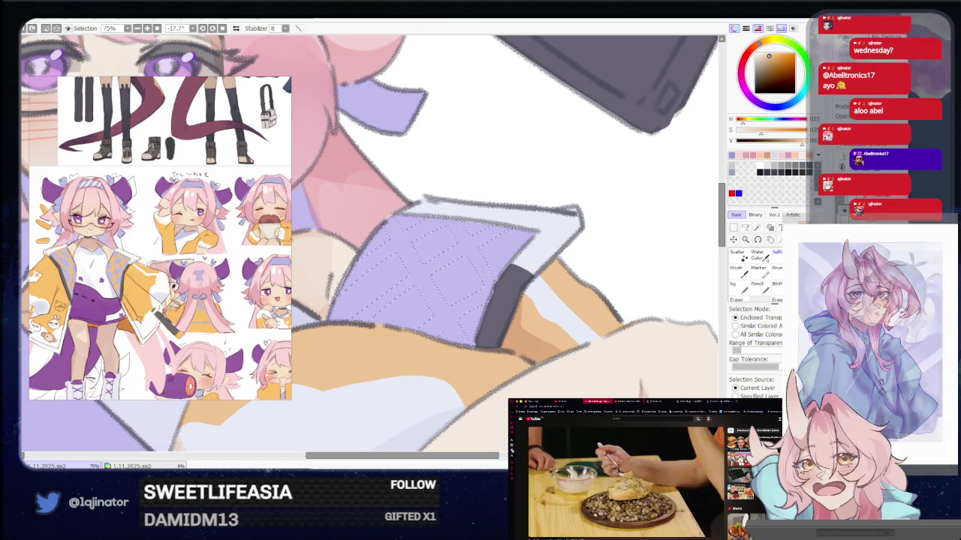
# Step: Lasso diagonal grid lines on the lavender panel and fill the diamond grid orange
pyautogui.click(745, 228)
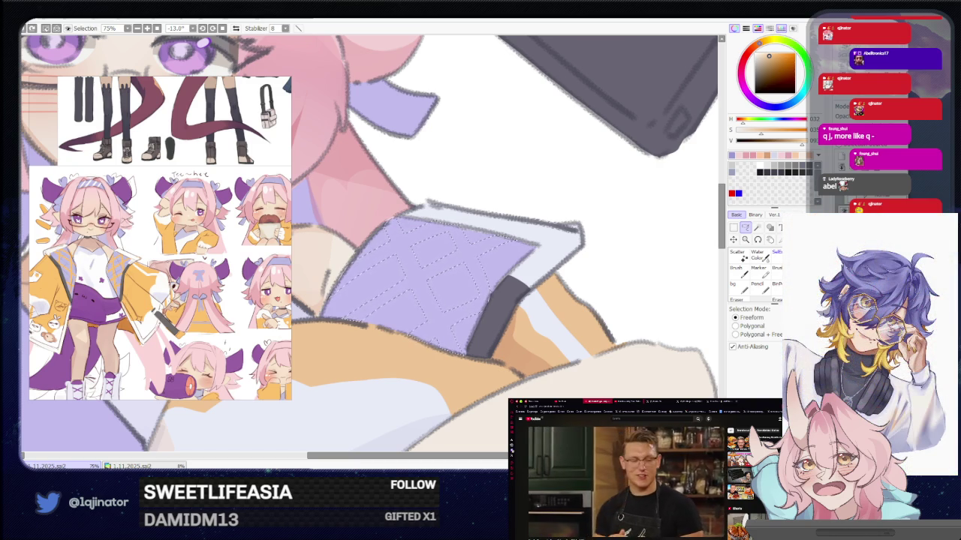
pyautogui.moveTo(525, 285); pyautogui.dragTo(501, 311)
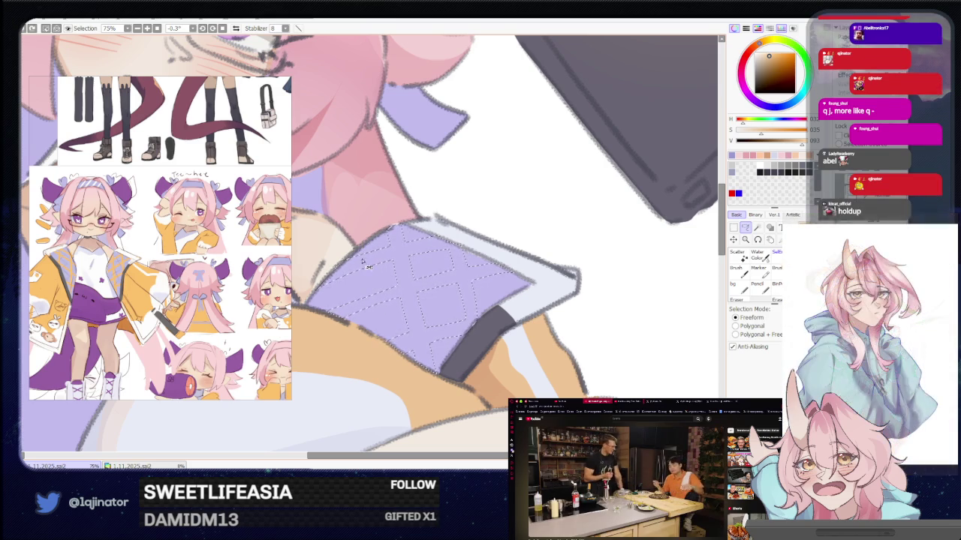
pyautogui.moveTo(363, 248); pyautogui.dragTo(376, 332)
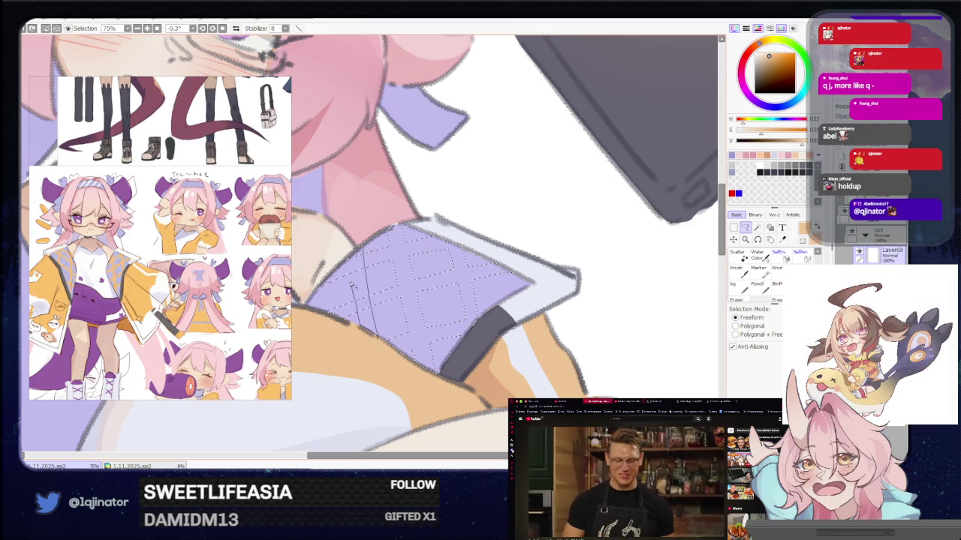
pyautogui.press('w')
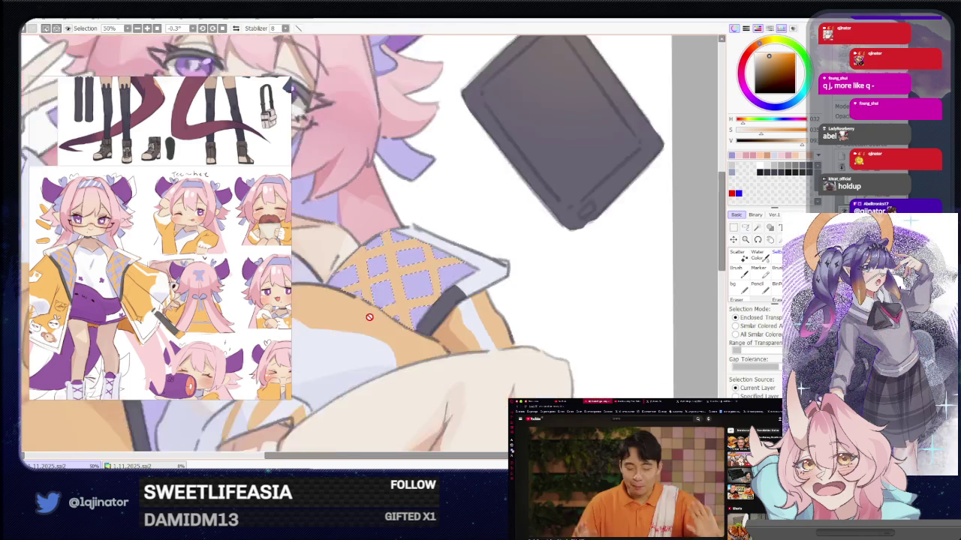
pyautogui.scroll(-4, 370, 318)
pyautogui.press('l')
pyautogui.scroll(4, 586, 265)
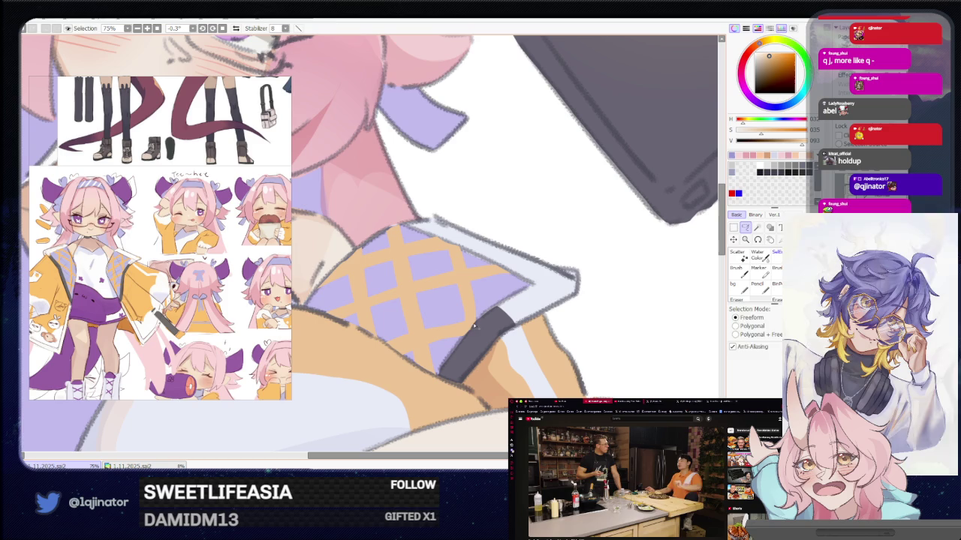
# Step: Add one extra line along the plaid edge, then zoom out to 33.3%
pyautogui.press('b')
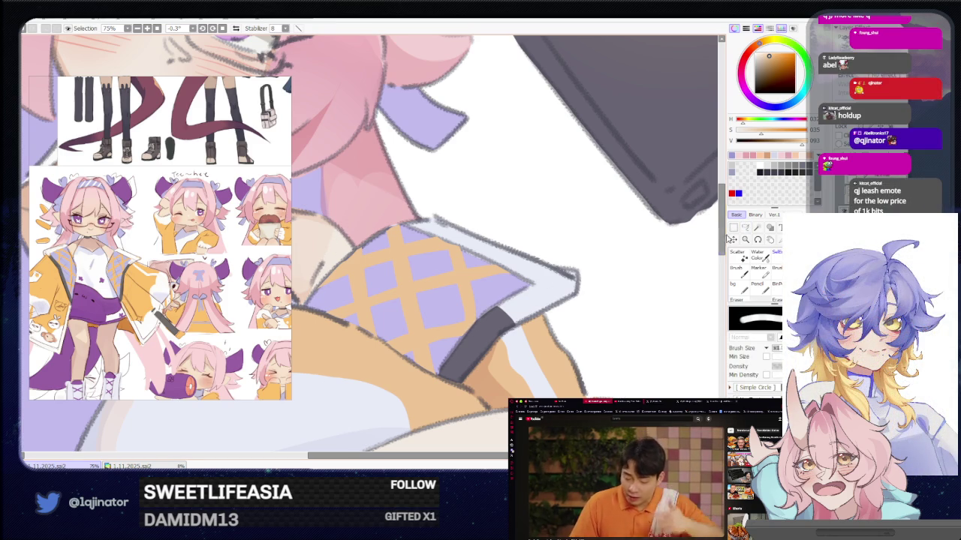
pyautogui.click(745, 228)
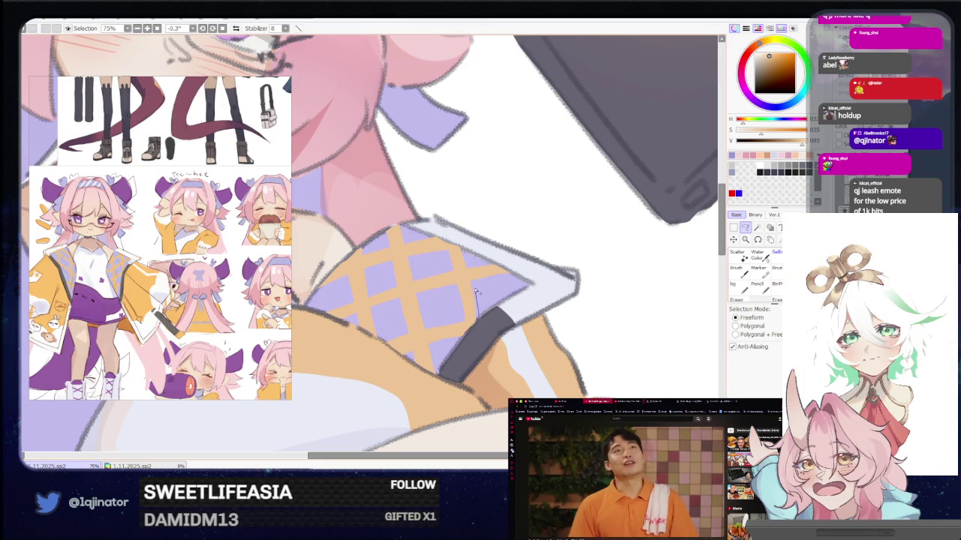
pyautogui.moveTo(475, 293)
pyautogui.mouseDown()
pyautogui.moveTo(470, 264)
pyautogui.moveTo(461, 277)
pyautogui.moveTo(469, 330)
pyautogui.mouseUp()
pyautogui.press('w')
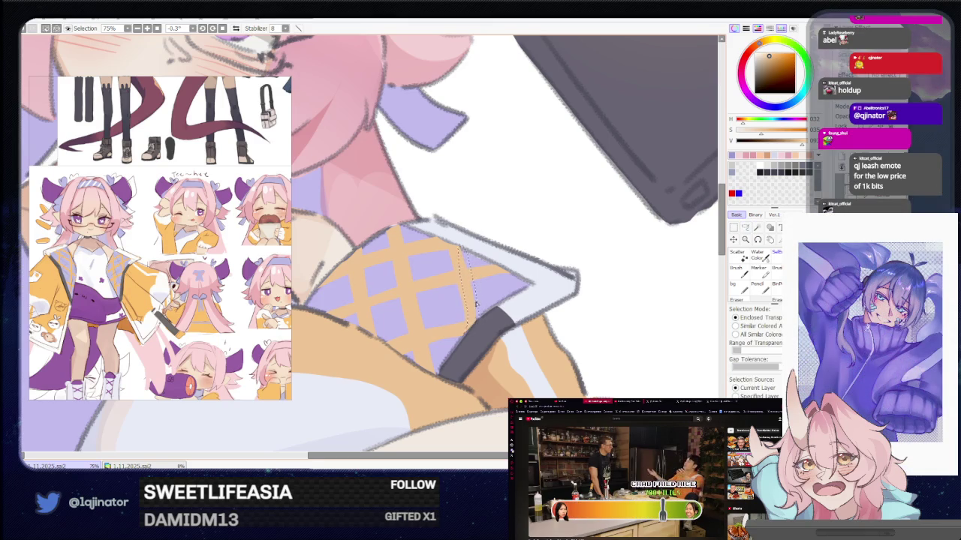
pyautogui.scroll(-3, 482, 284)
pyautogui.press('l')
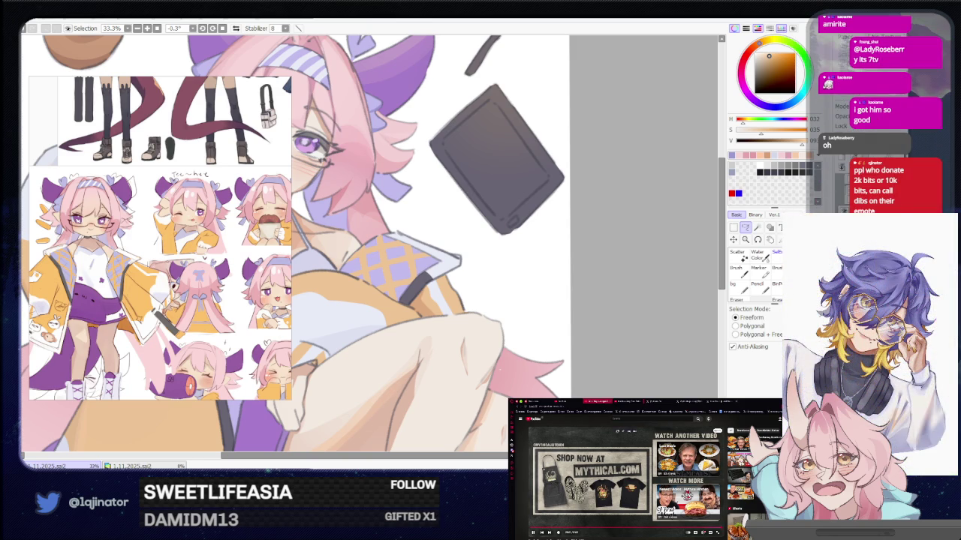
pyautogui.scroll(-5, 693, 499)
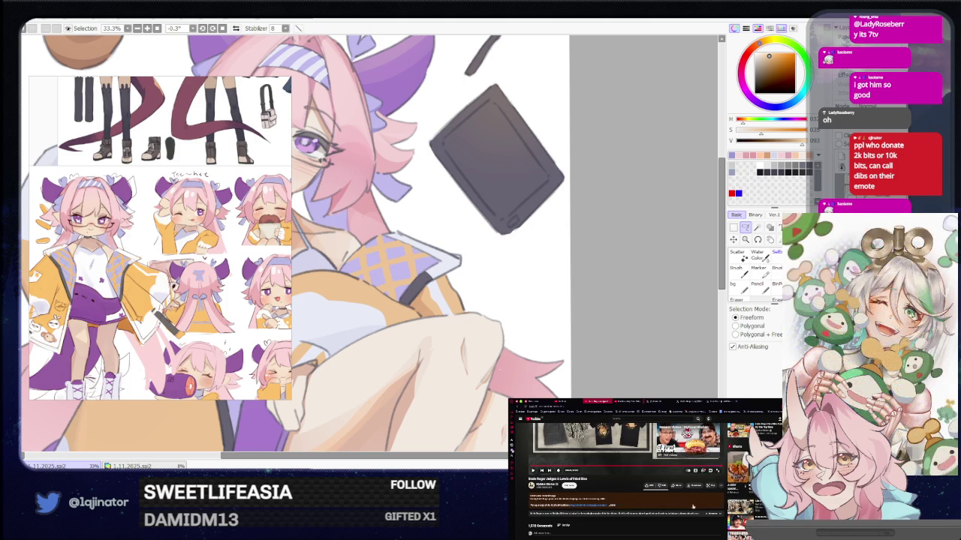
pyautogui.scroll(-3, 698, 506)
pyautogui.scroll(-3, 698, 506)
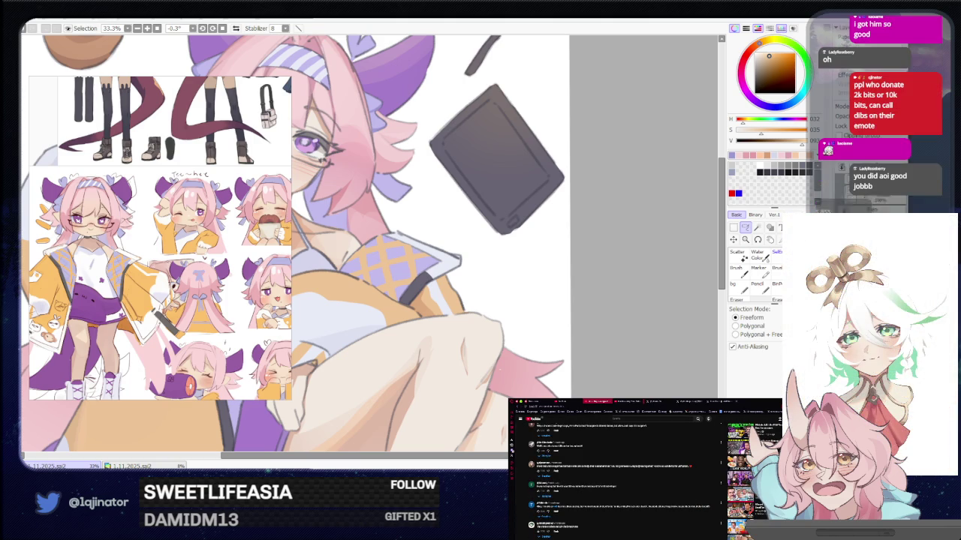
pyautogui.scroll(10, 715, 490)
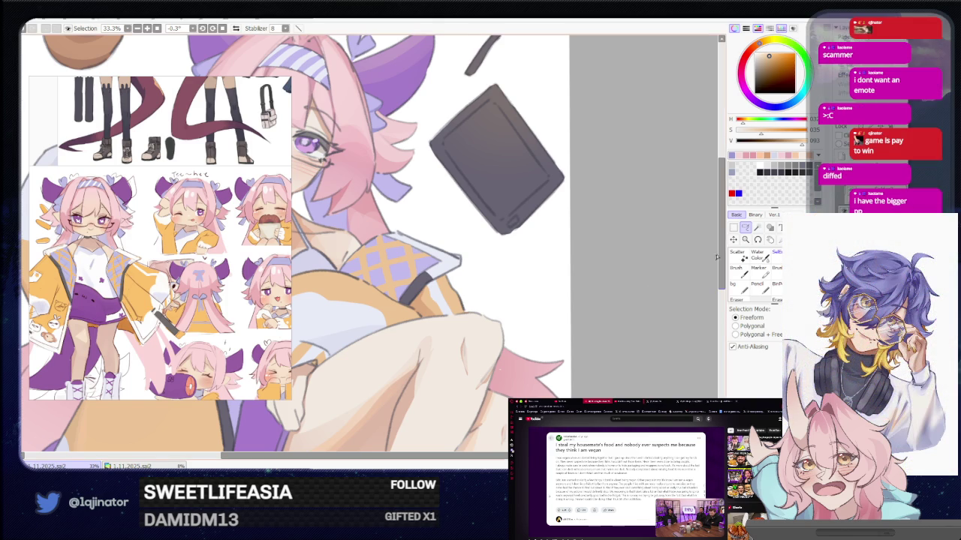
pyautogui.moveTo(439, 321); pyautogui.dragTo(479, 364)
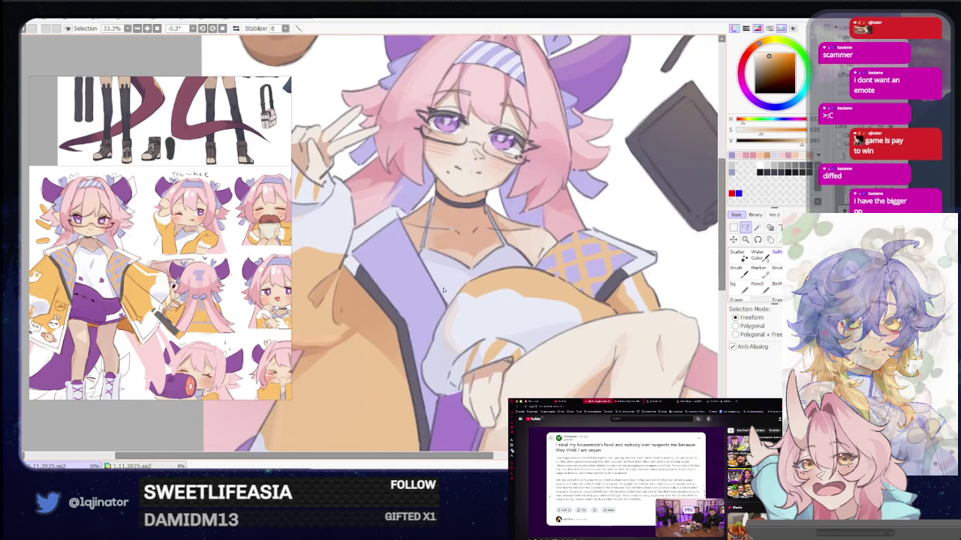
# Step: Draw two straight orange stripes on the lapel and erase the overshooting end
pyautogui.scroll(5, 438, 285)
pyautogui.moveTo(437, 286)
pyautogui.mouseDown()
pyautogui.moveTo(446, 283)
pyautogui.moveTo(414, 193)
pyautogui.mouseUp()
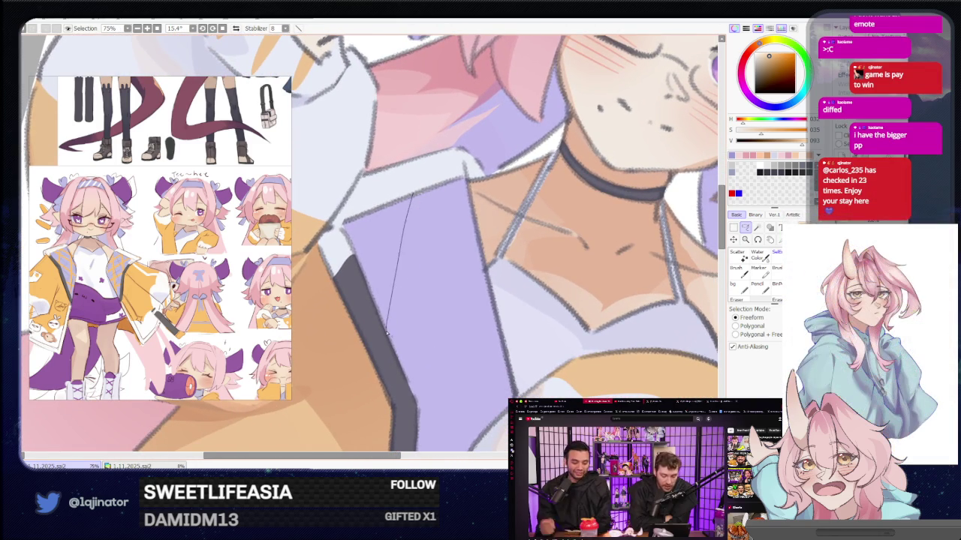
pyautogui.press('b')
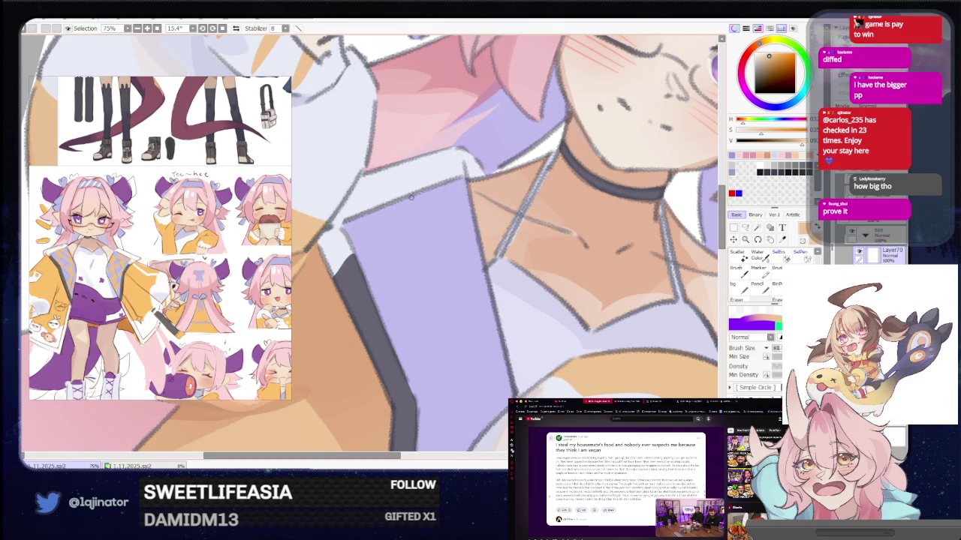
pyautogui.keyDown('shift'); pyautogui.click(387, 342); pyautogui.keyUp('shift')
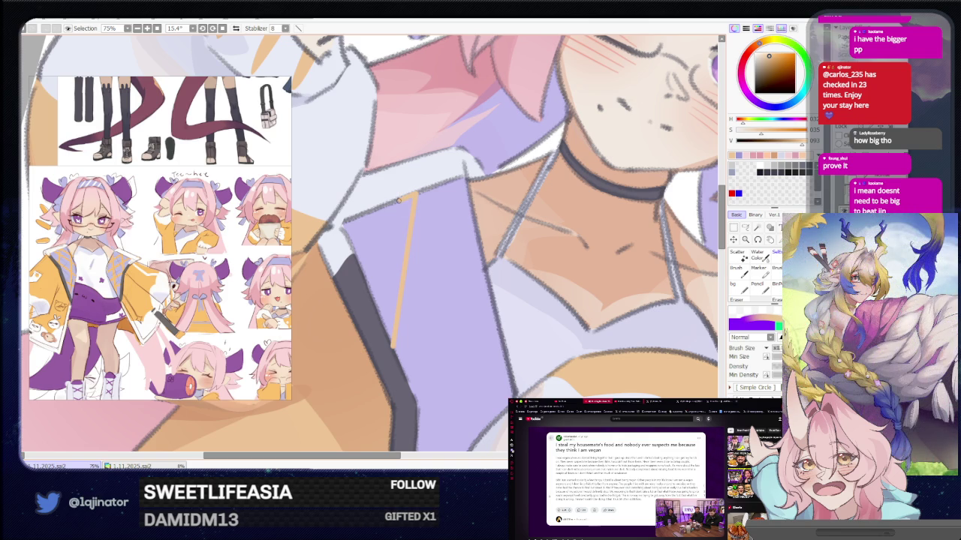
pyautogui.keyDown('shift'); pyautogui.click(384, 335); pyautogui.keyUp('shift')
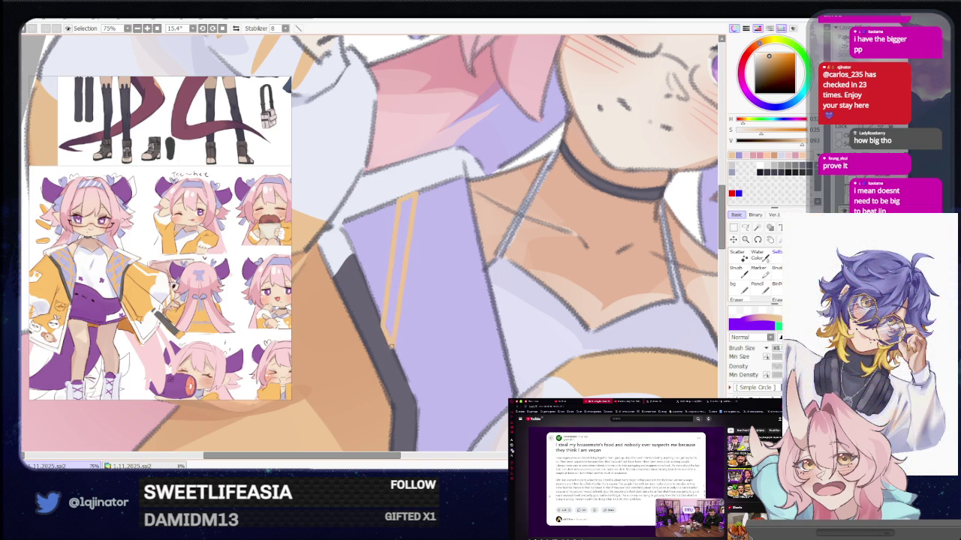
pyautogui.press('e')
pyautogui.moveTo(380, 323); pyautogui.dragTo(397, 363)
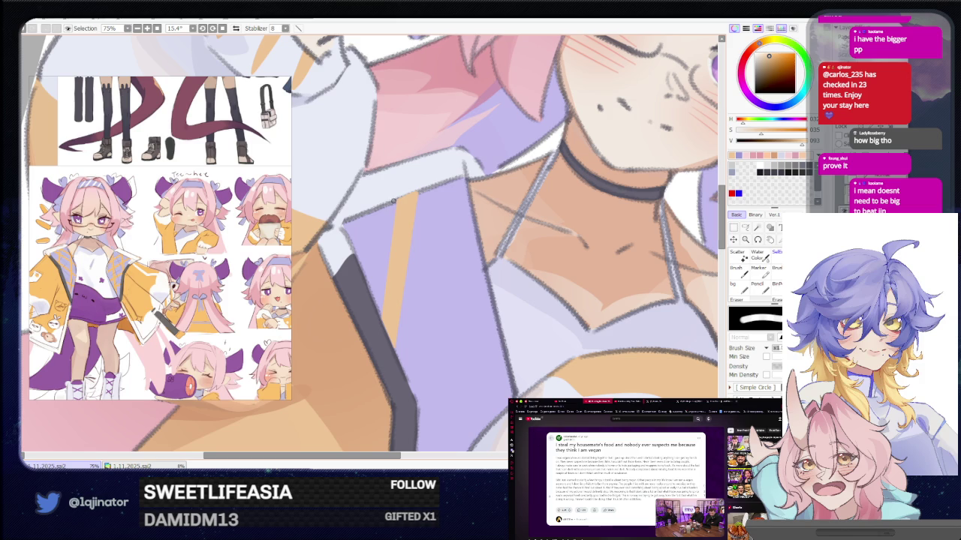
pyautogui.press('b')
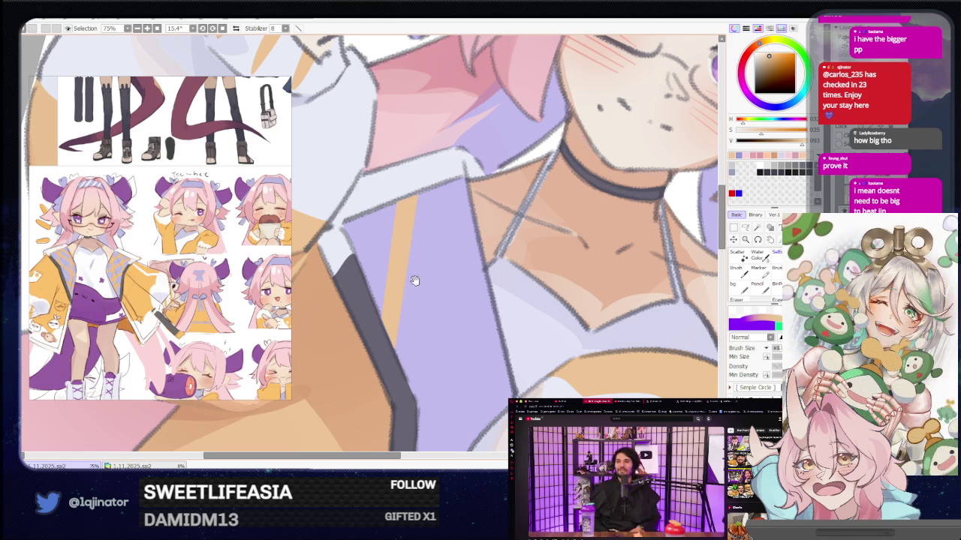
# Step: Add two more diagonal orange stripes across the lapel, then zoom out to the whole drawing
pyautogui.moveTo(413, 281); pyautogui.dragTo(401, 301)
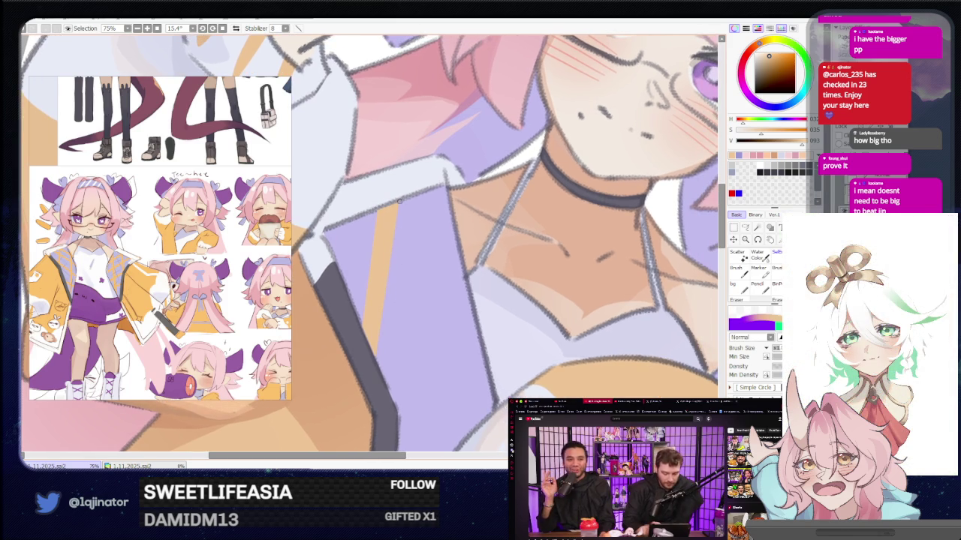
pyautogui.moveTo(400, 203); pyautogui.dragTo(464, 276)
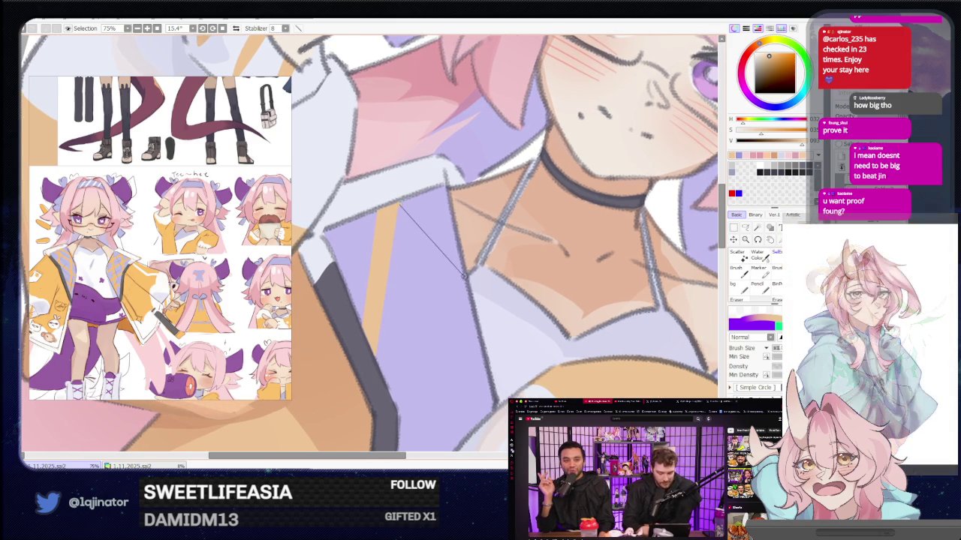
pyautogui.moveTo(400, 204); pyautogui.dragTo(470, 296)
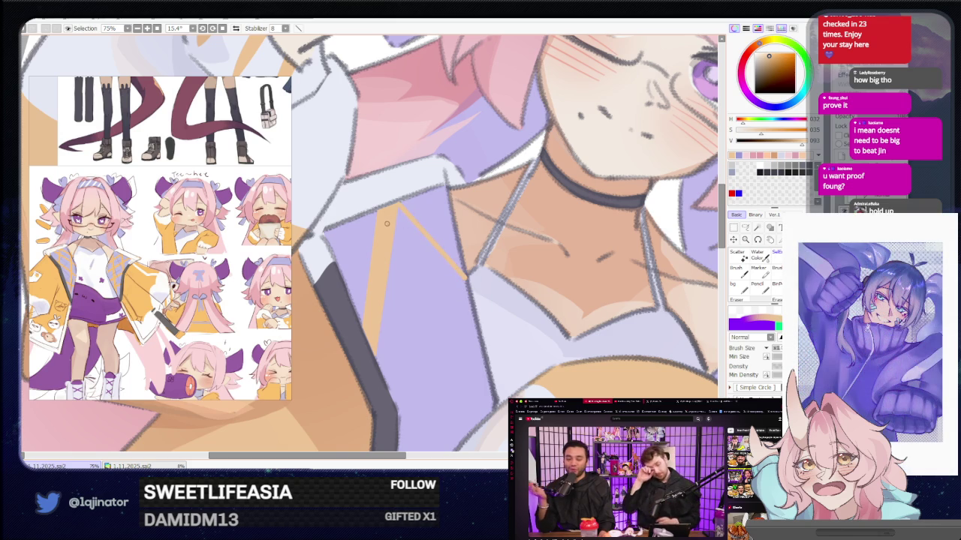
pyautogui.moveTo(381, 228); pyautogui.dragTo(466, 306)
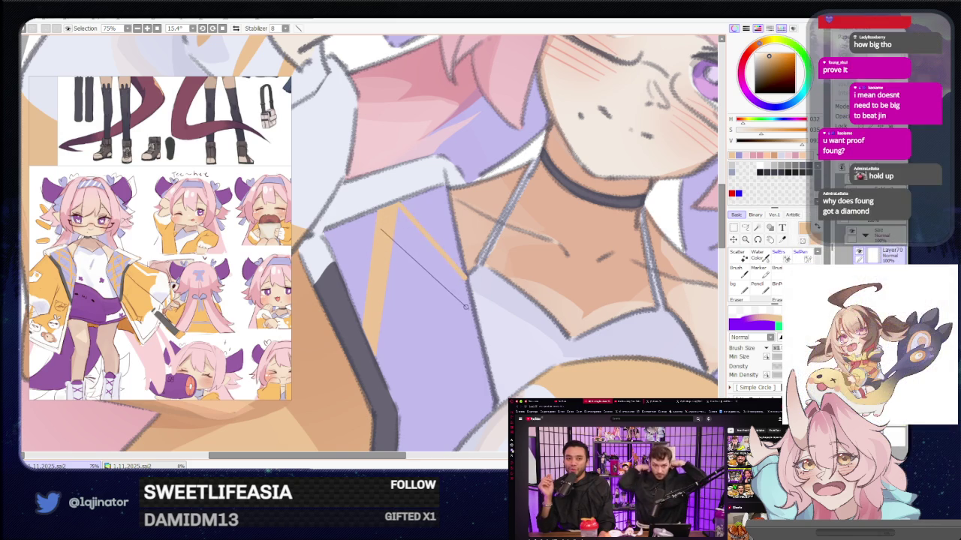
pyautogui.moveTo(391, 223); pyautogui.dragTo(473, 308)
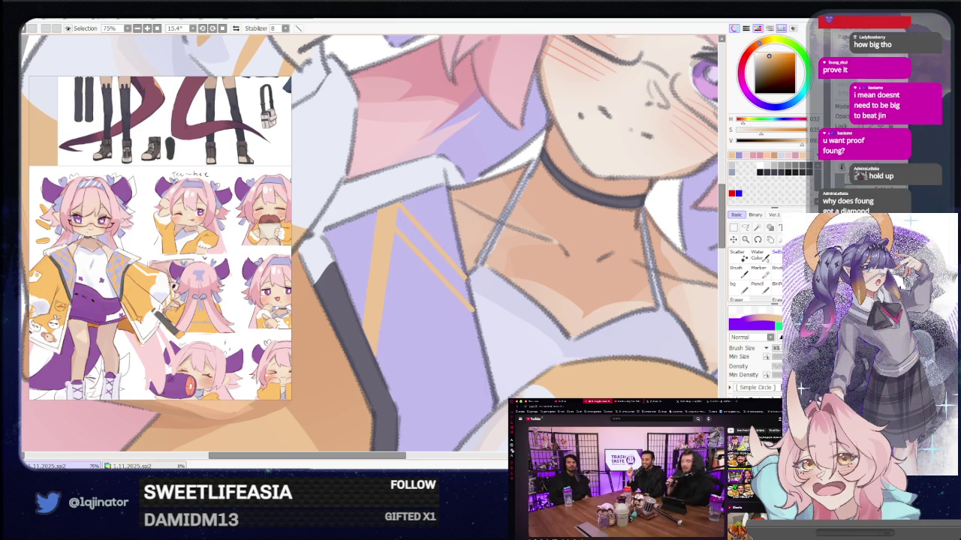
pyautogui.press('e')
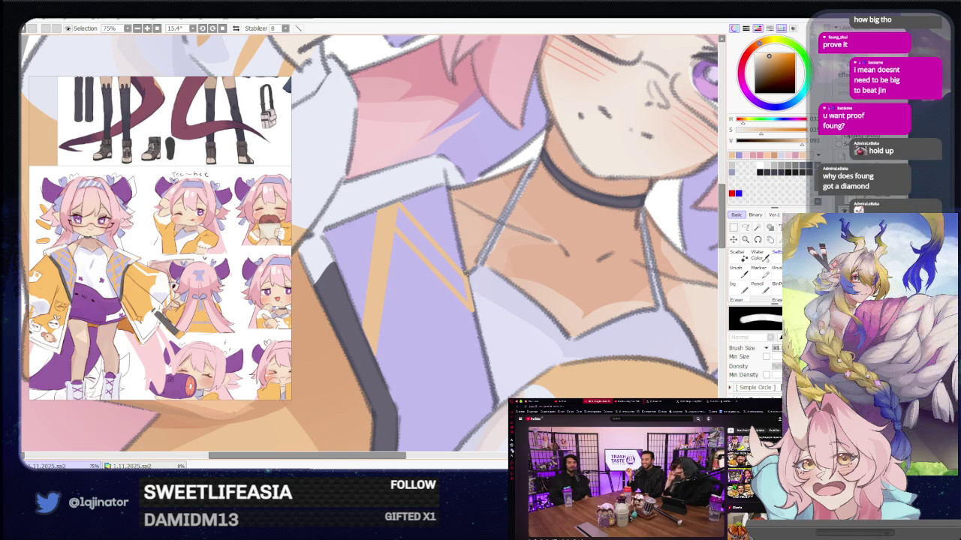
pyautogui.click(747, 234)
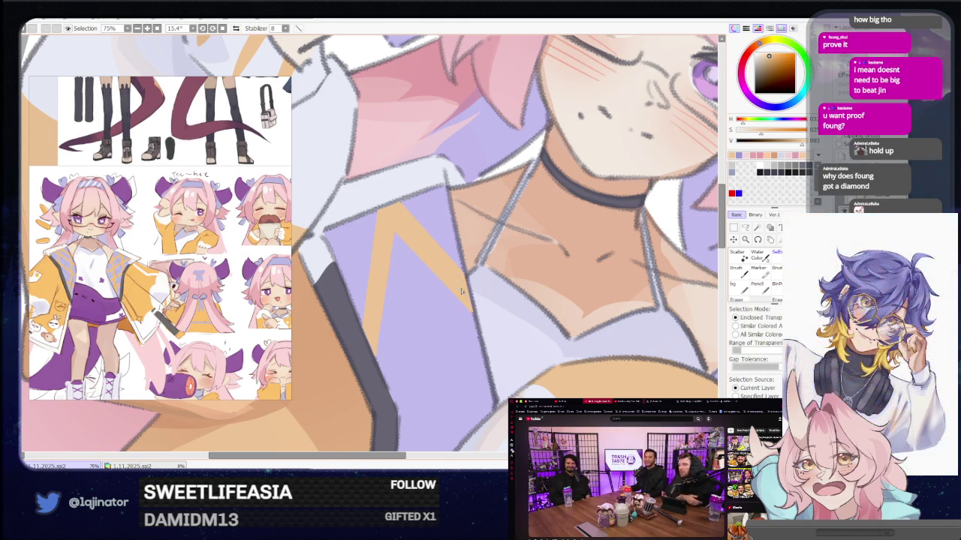
pyautogui.hotkey('ctrl', '-')
pyautogui.hotkey('ctrl', '-')
pyautogui.press('b')
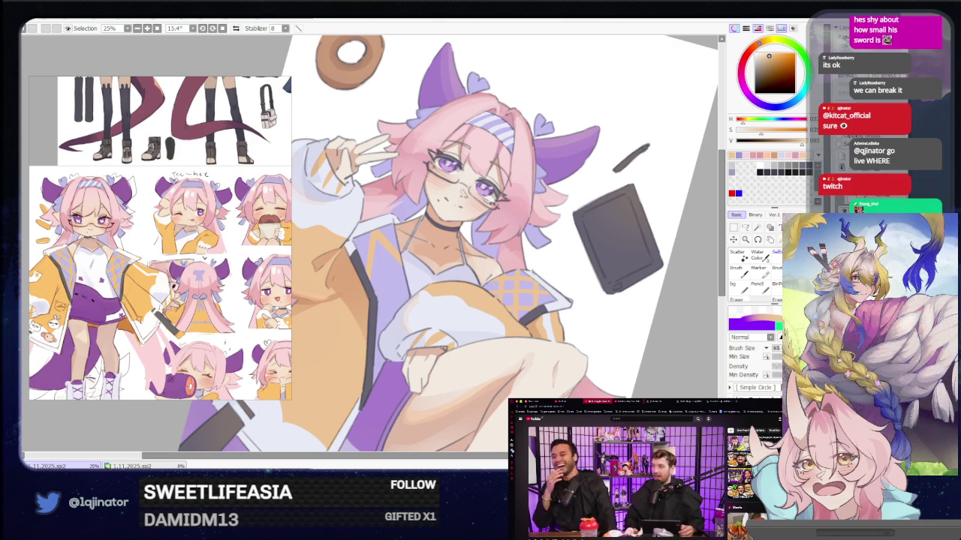
pyautogui.press('a')
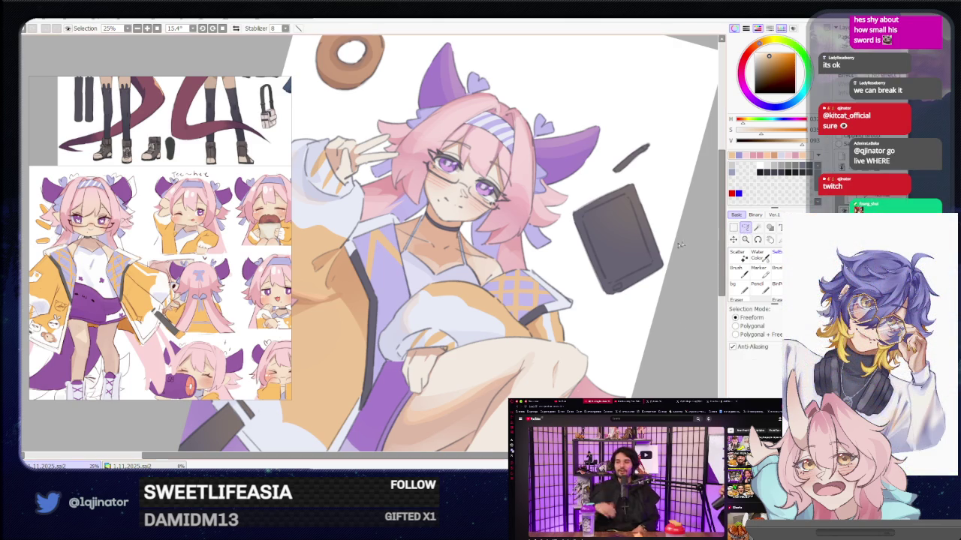
pyautogui.press('b')
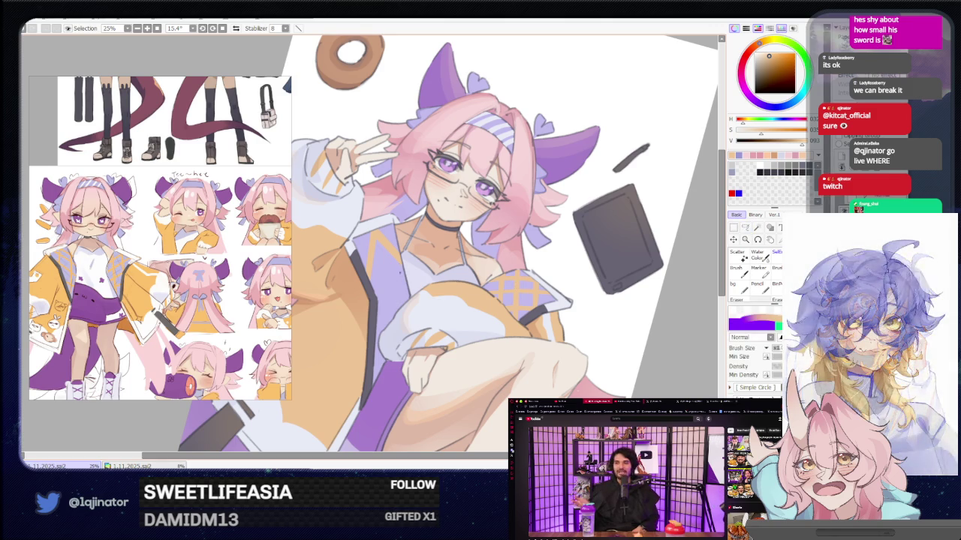
pyautogui.hotkey('ctrl', '+')
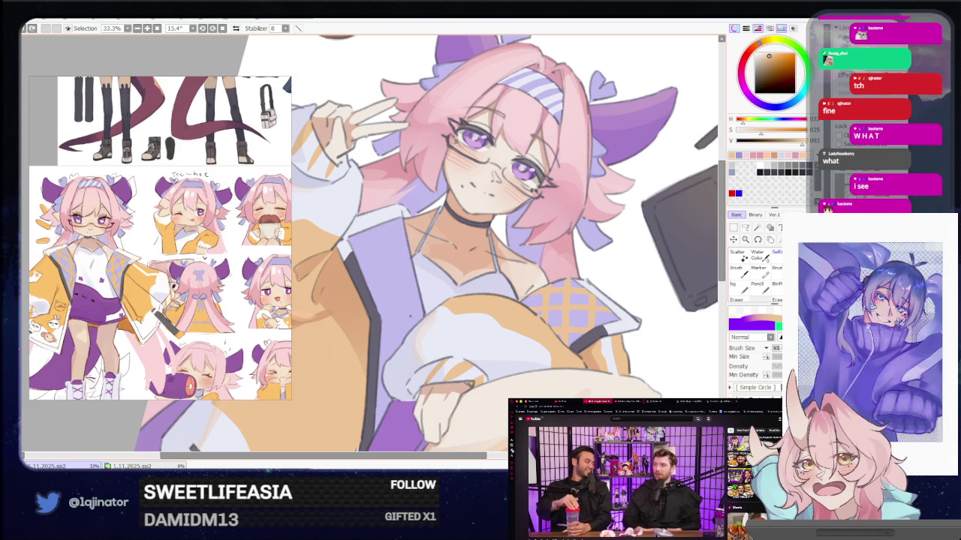
pyautogui.scroll(1, 379, 416)
pyautogui.scroll(1, 379, 416)
pyautogui.moveTo(379, 416)
pyautogui.mouseDown()
pyautogui.moveTo(422, 310)
pyautogui.moveTo(412, 318)
pyautogui.moveTo(428, 303)
pyautogui.moveTo(400, 324)
pyautogui.mouseUp()
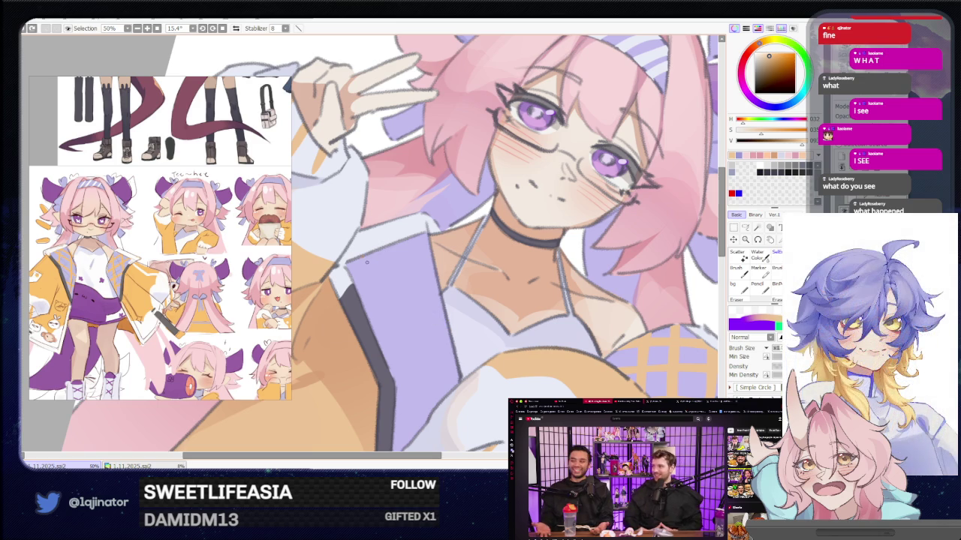
pyautogui.rightClick(425, 250)
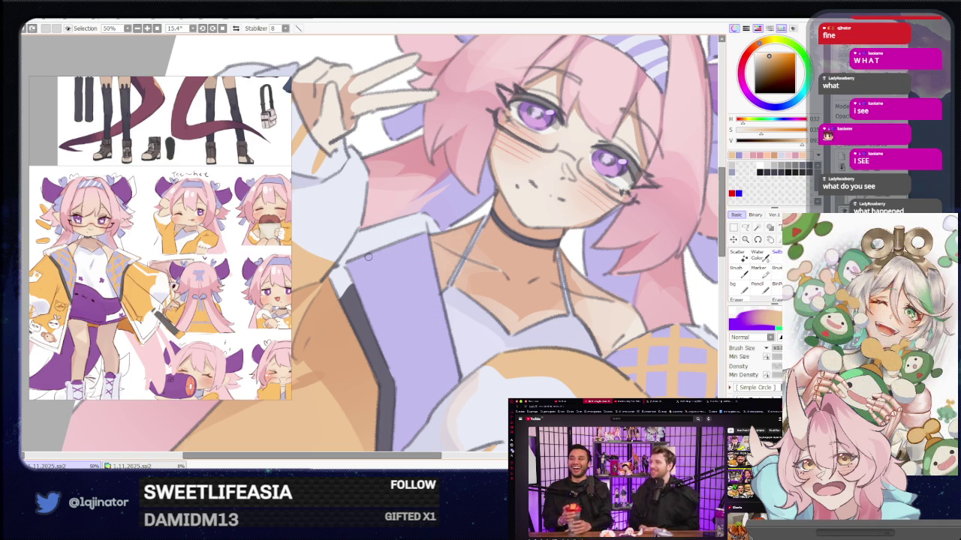
# Step: Paint crossing orange diagonal stripes over the upper purple jacket lapel
pyautogui.moveTo(368, 257); pyautogui.dragTo(443, 314)
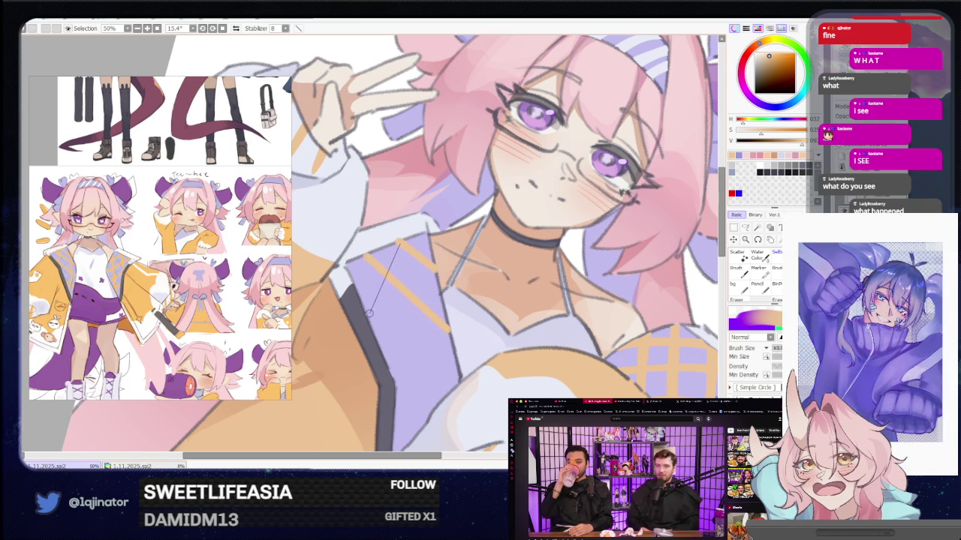
pyautogui.keyDown('shift'); pyautogui.click(369, 319); pyautogui.keyUp('shift')
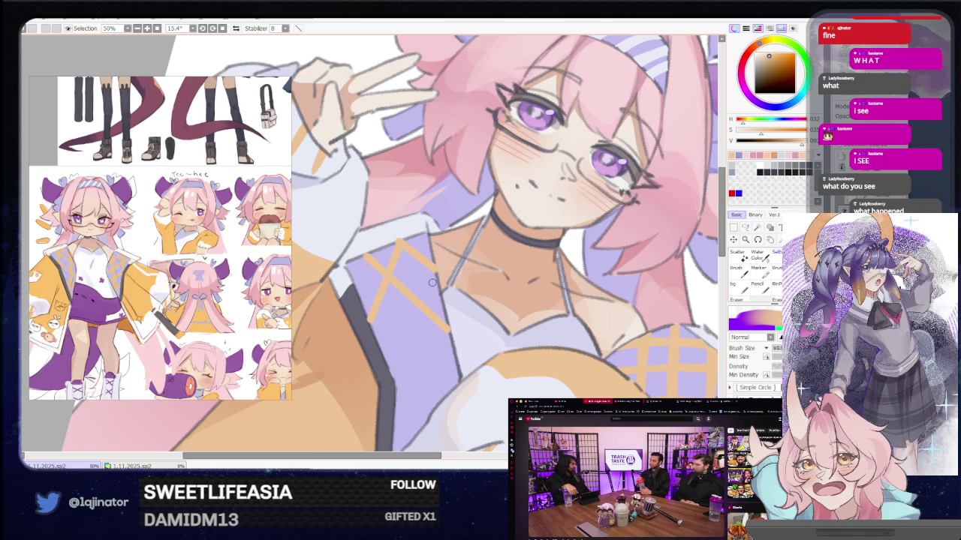
pyautogui.moveTo(431, 295); pyautogui.dragTo(437, 235)
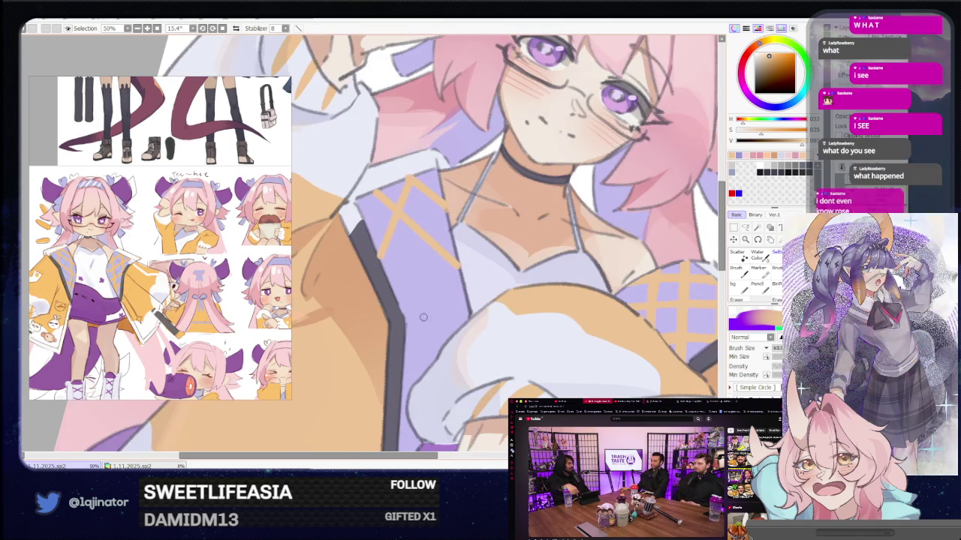
pyautogui.moveTo(448, 272)
pyautogui.mouseDown()
pyautogui.moveTo(403, 343)
pyautogui.moveTo(422, 331)
pyautogui.mouseUp()
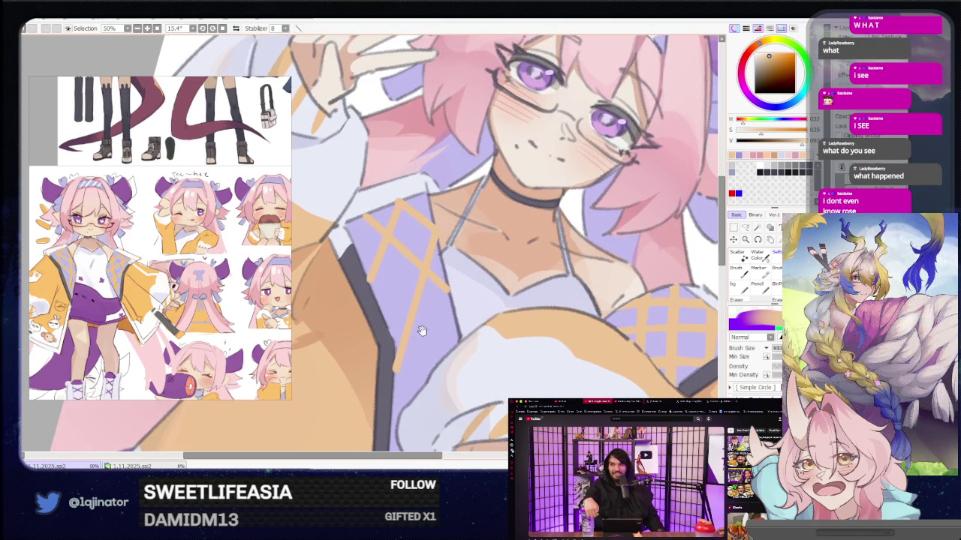
# Step: Extend the orange plaid with another diagonal stripe down the lower lavender lapel
pyautogui.click(373, 282)
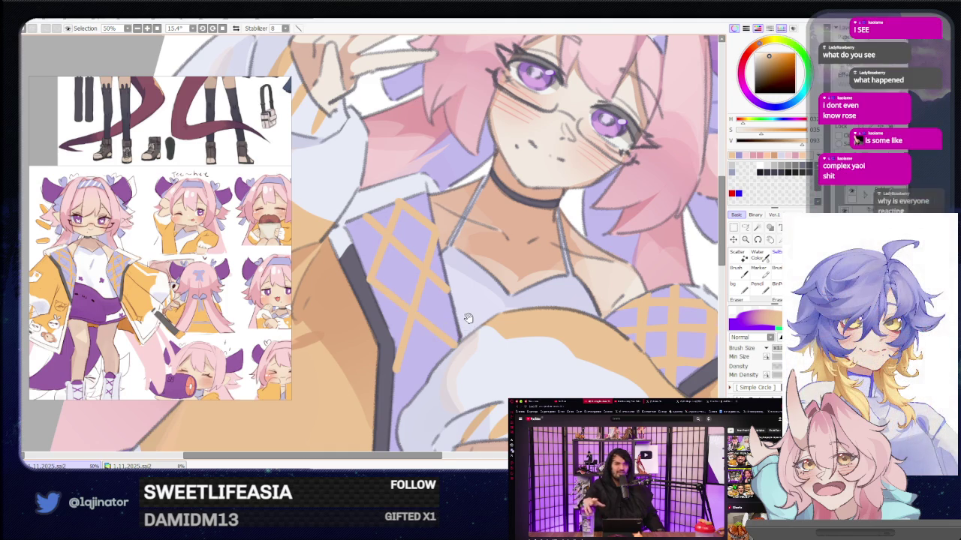
pyautogui.moveTo(470, 327); pyautogui.dragTo(438, 315)
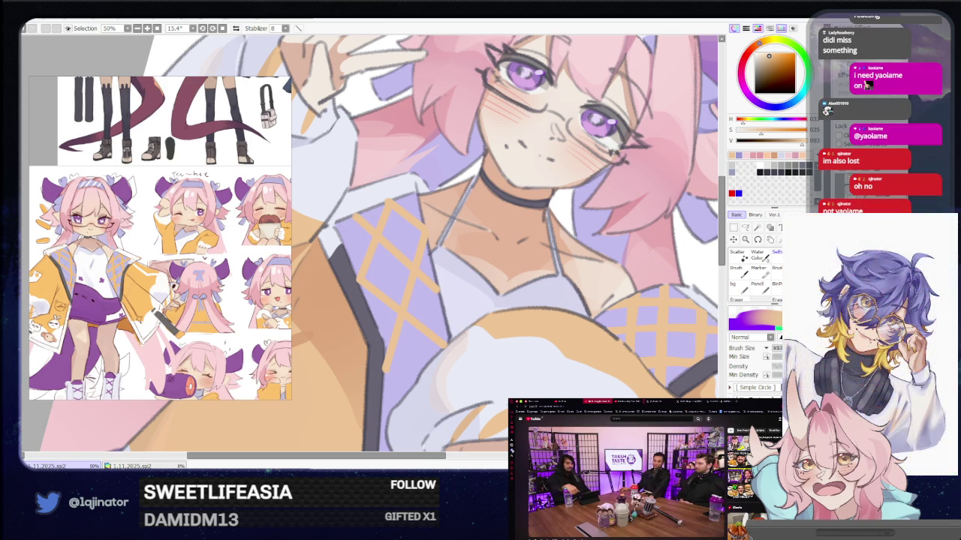
pyautogui.scroll(-1, 384, 313)
pyautogui.scroll(-1, 384, 313)
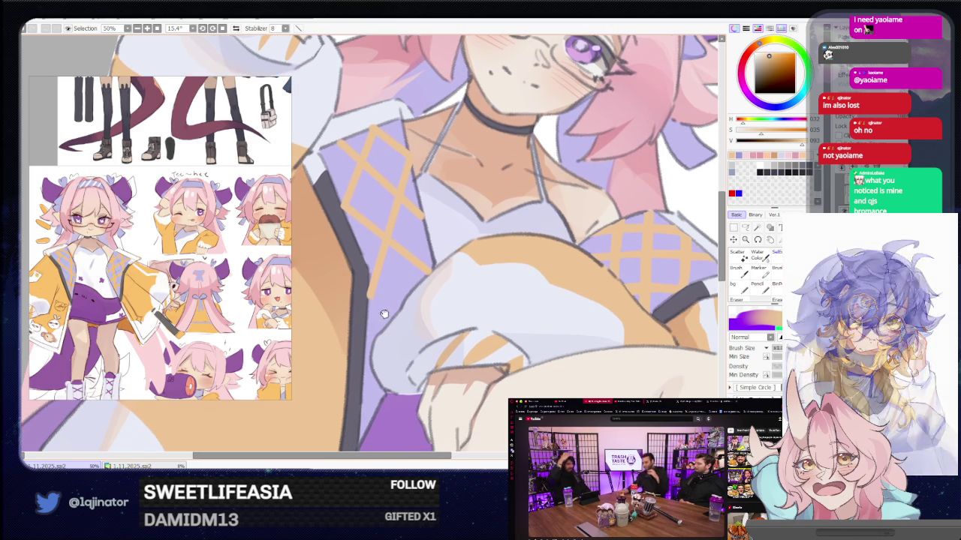
pyautogui.moveTo(380, 319); pyautogui.dragTo(401, 299)
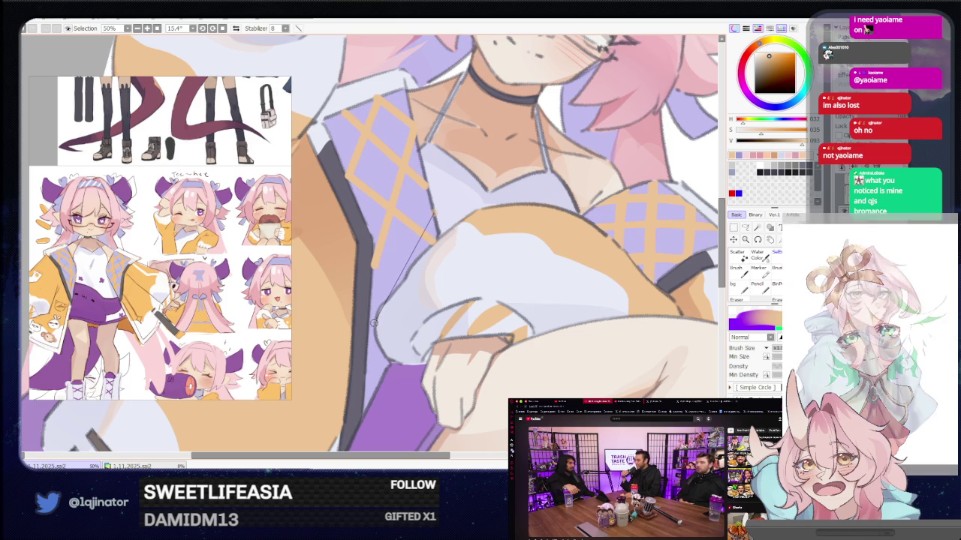
pyautogui.moveTo(432, 217); pyautogui.dragTo(368, 348)
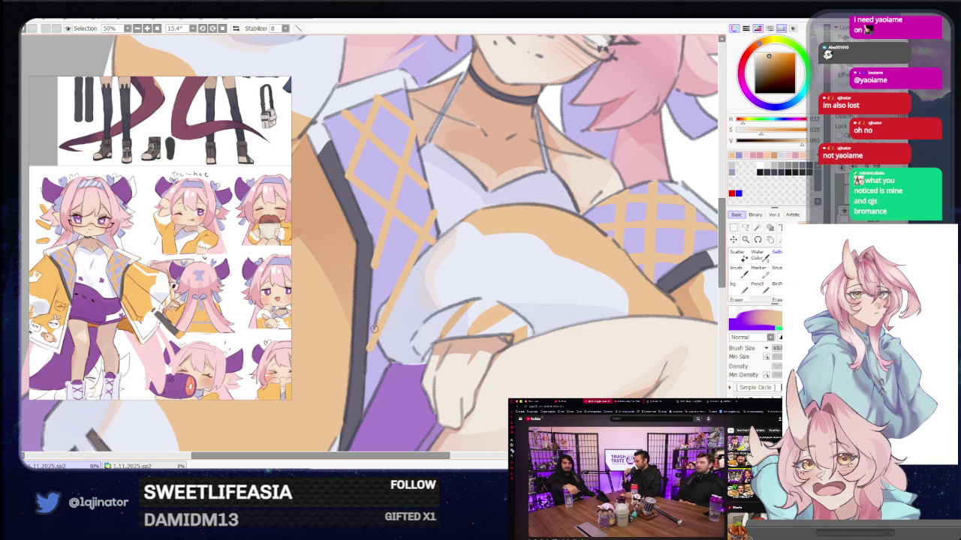
pyautogui.moveTo(374, 328)
pyautogui.mouseDown()
pyautogui.moveTo(388, 289)
pyautogui.moveTo(464, 276)
pyautogui.mouseUp()
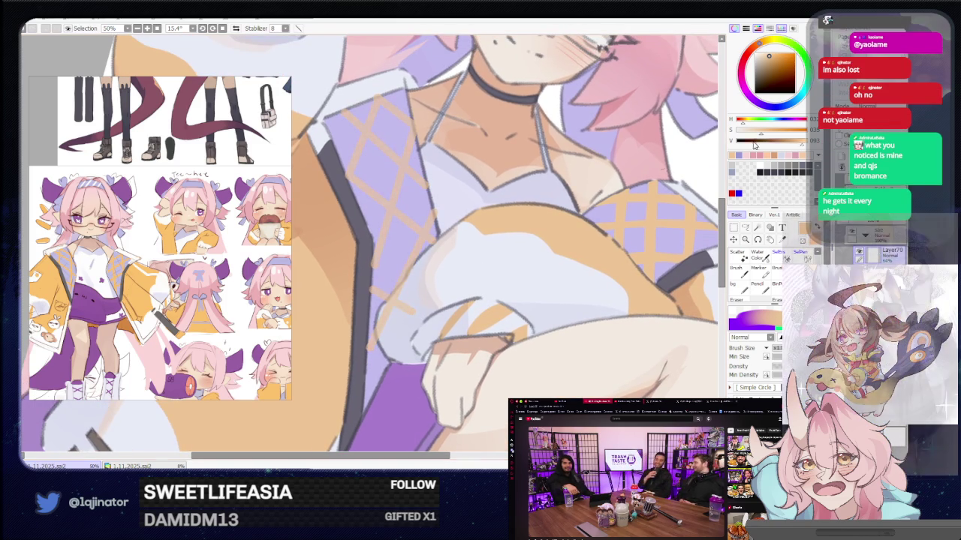
# Step: Draw a fine brush stroke along the collar by the neck, then zoom out to 16.6%
pyautogui.scroll(2, 399, 153)
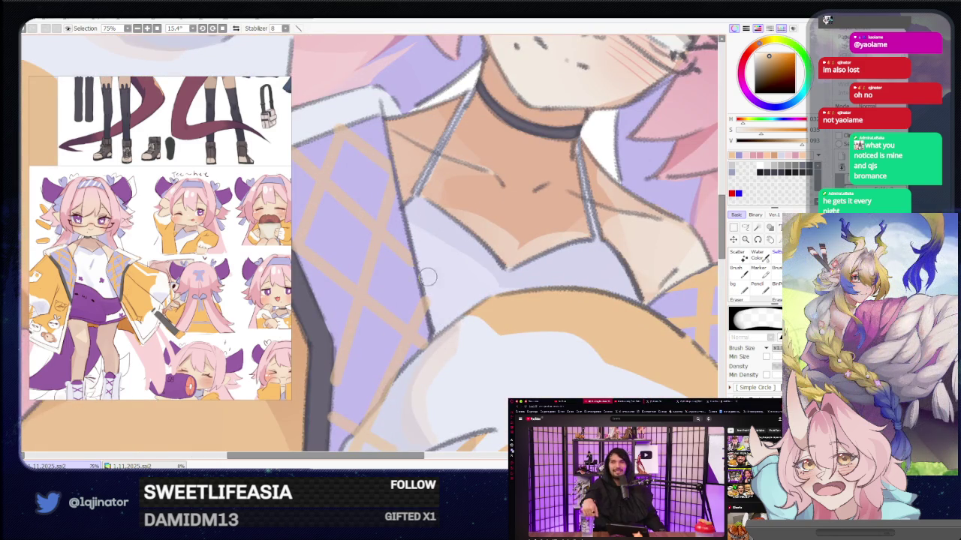
pyautogui.moveTo(442, 318)
pyautogui.mouseDown()
pyautogui.moveTo(465, 289)
pyautogui.moveTo(461, 274)
pyautogui.mouseUp()
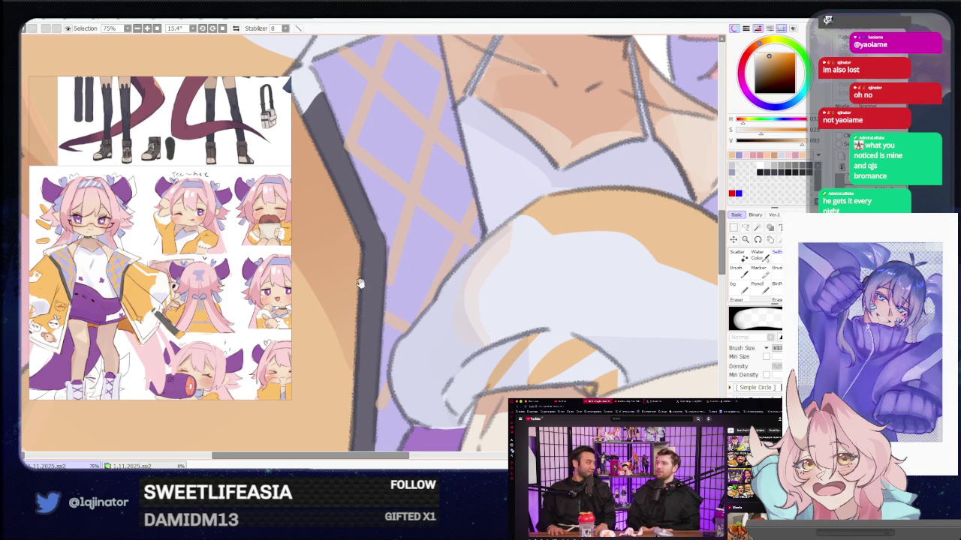
pyautogui.scroll(3, 340, 228)
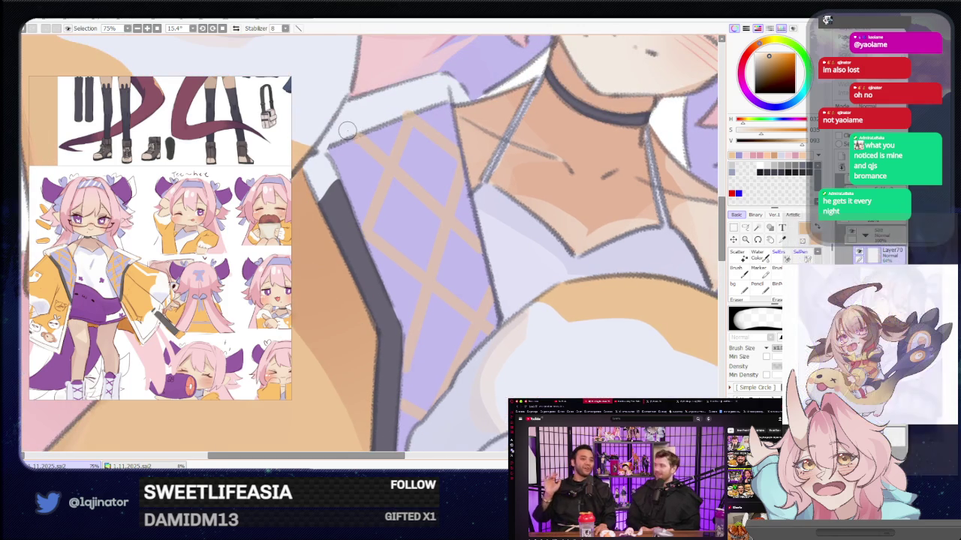
pyautogui.moveTo(345, 132); pyautogui.dragTo(426, 101)
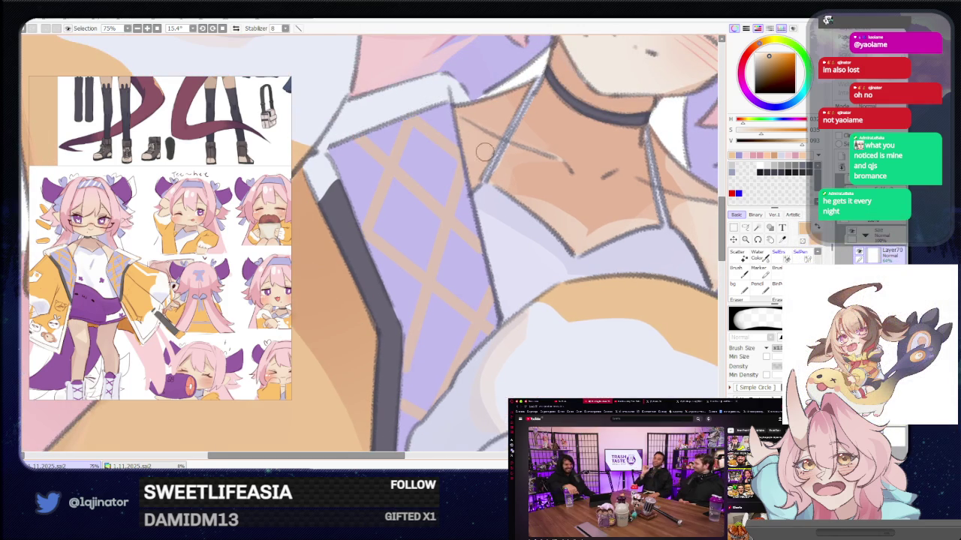
pyautogui.scroll(-3, 513, 298)
pyautogui.scroll(-2, 514, 298)
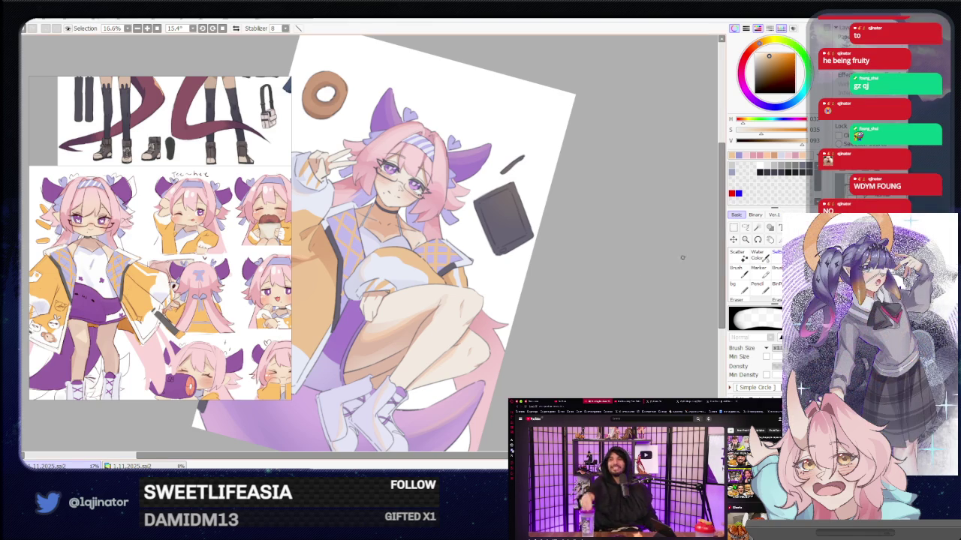
# Step: Reset the canvas rotation to 0° and frame the sneakers and lower legs at 50% zoom
pyautogui.moveTo(639, 264)
pyautogui.mouseDown()
pyautogui.moveTo(611, 285)
pyautogui.moveTo(579, 273)
pyautogui.mouseUp()
pyautogui.click(746, 228)
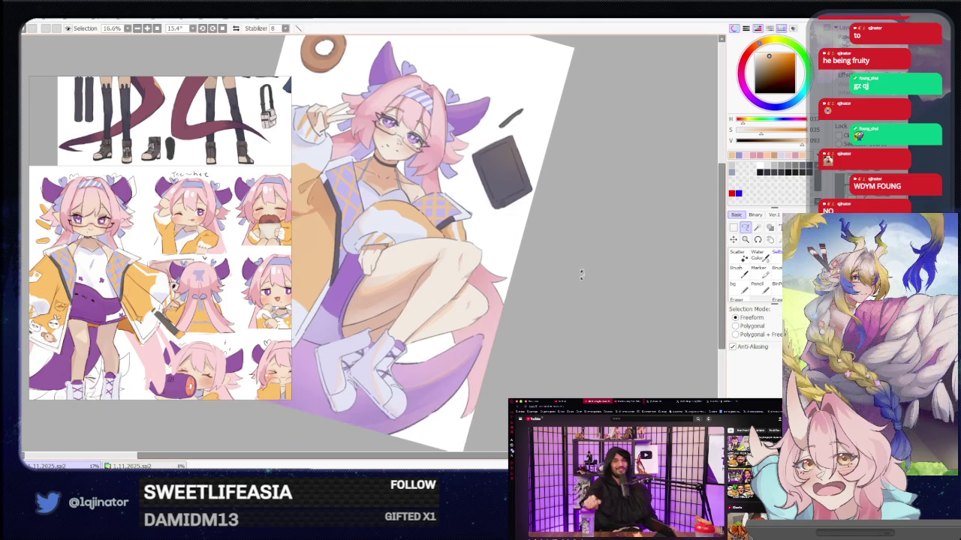
pyautogui.click(214, 30)
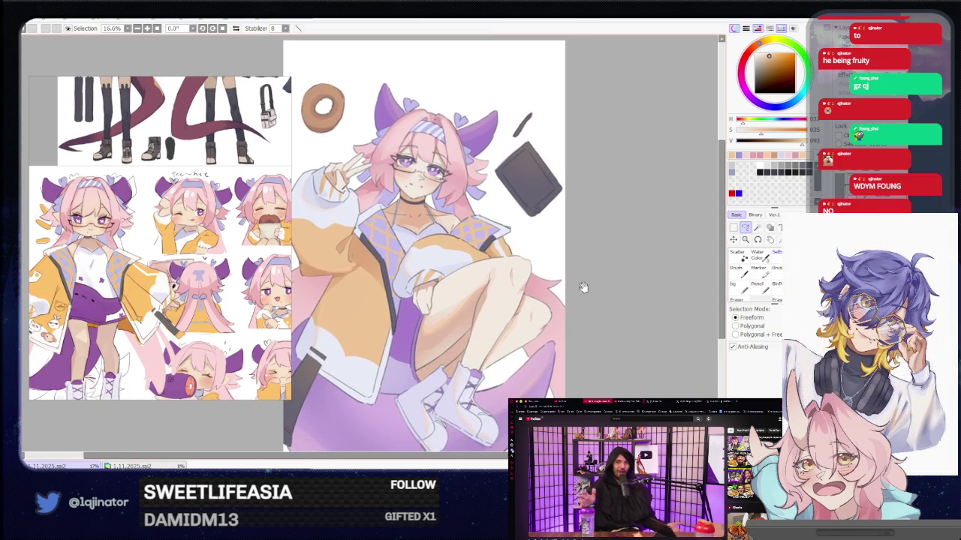
pyautogui.moveTo(584, 287); pyautogui.dragTo(610, 264)
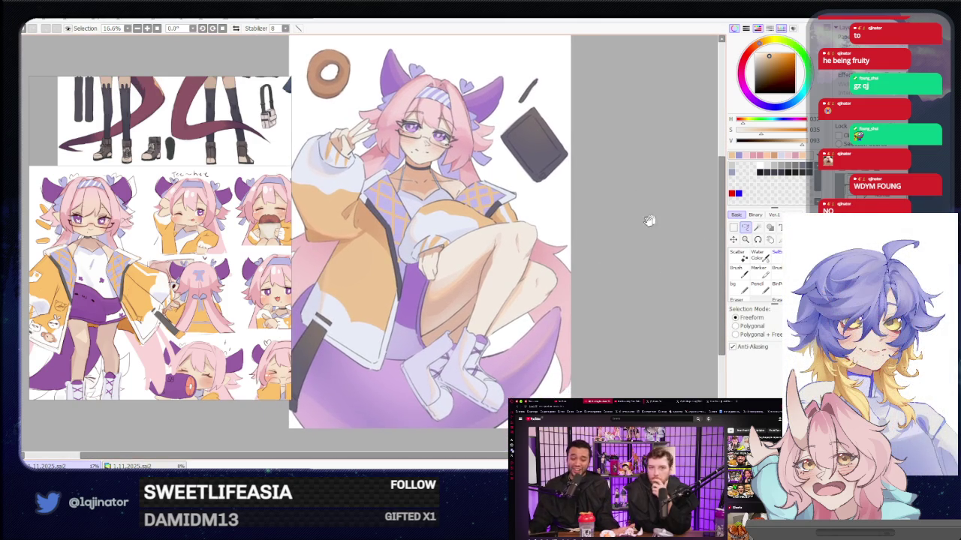
pyautogui.moveTo(648, 221)
pyautogui.mouseDown()
pyautogui.moveTo(624, 285)
pyautogui.moveTo(604, 285)
pyautogui.mouseUp()
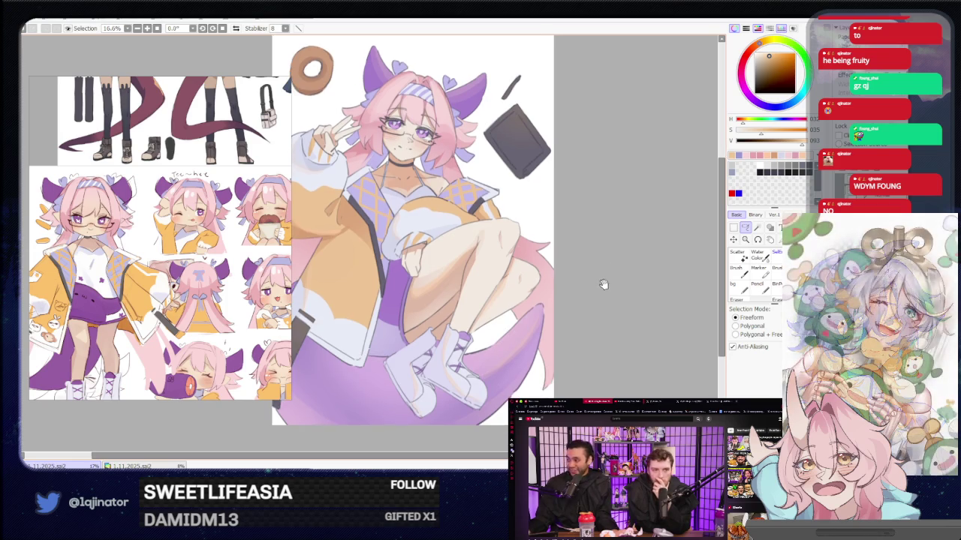
pyautogui.scroll(-1, 590, 288)
pyautogui.scroll(-2, 574, 280)
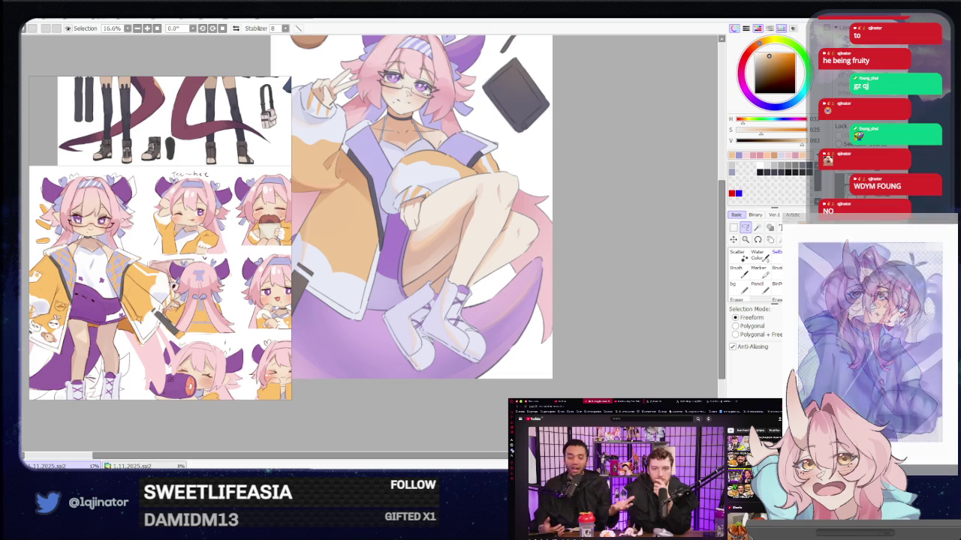
pyautogui.scroll(5, 428, 342)
# Step: Rotate the view upside down and lasso a rough outline down the thigh
pyautogui.press('b')
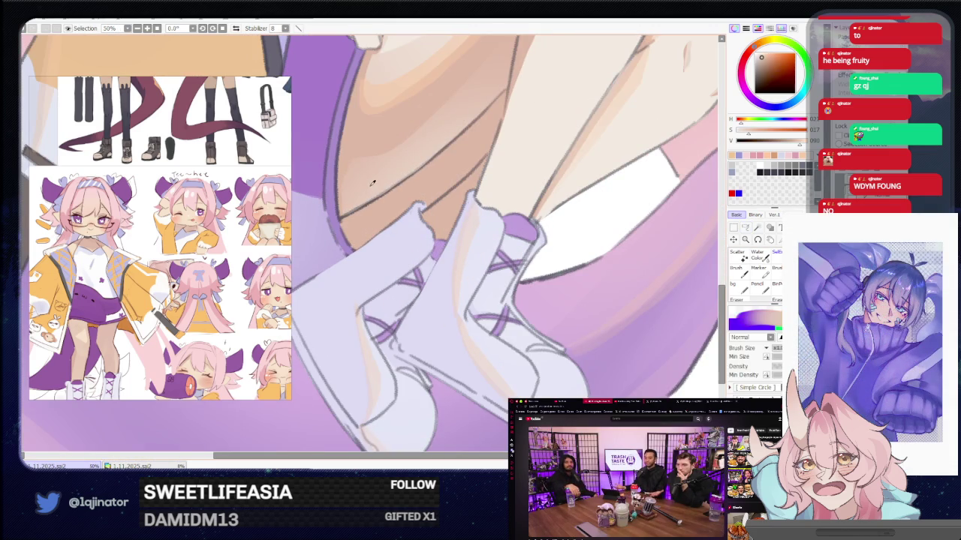
pyautogui.moveTo(579, 163); pyautogui.dragTo(622, 211)
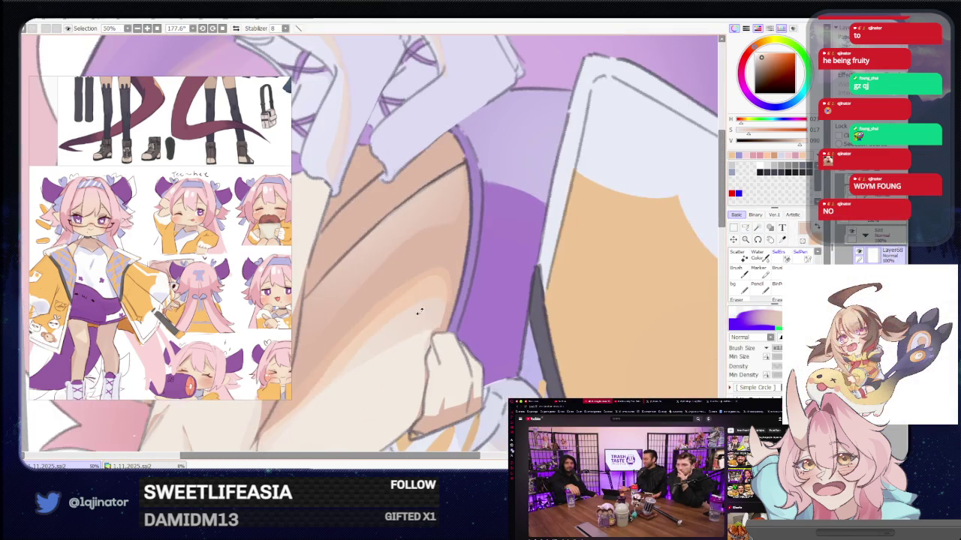
pyautogui.press('l')
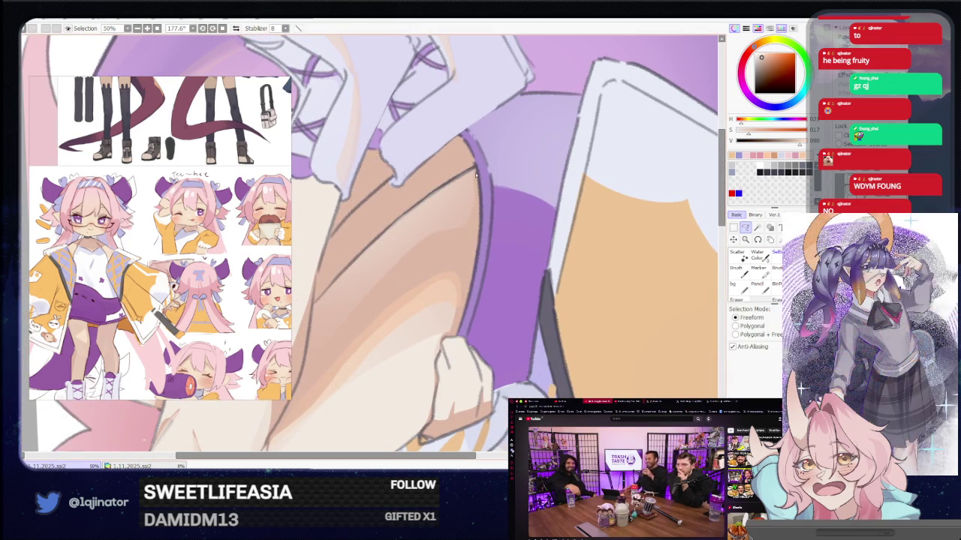
pyautogui.moveTo(472, 169); pyautogui.dragTo(439, 192)
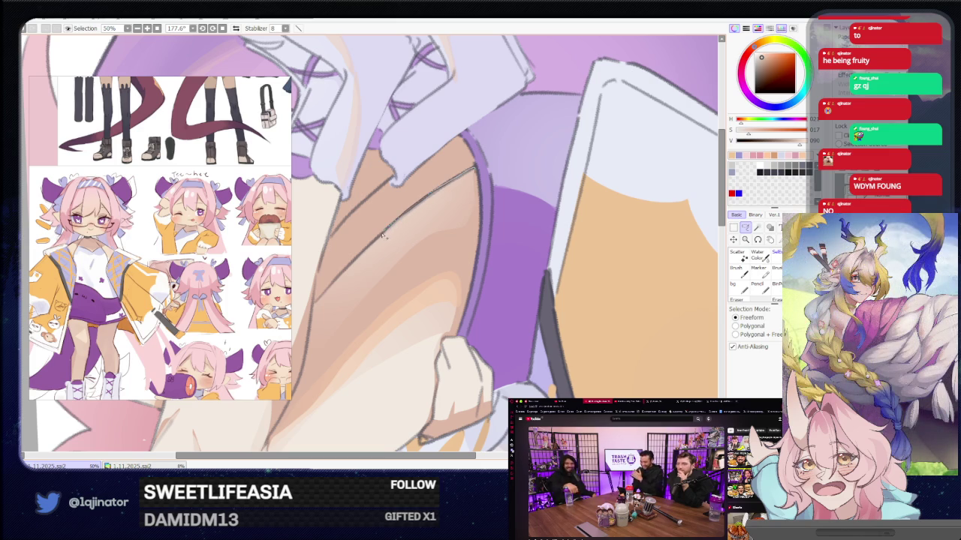
pyautogui.moveTo(384, 236)
pyautogui.mouseDown()
pyautogui.moveTo(333, 283)
pyautogui.moveTo(468, 196)
pyautogui.mouseUp()
pyautogui.press('b')
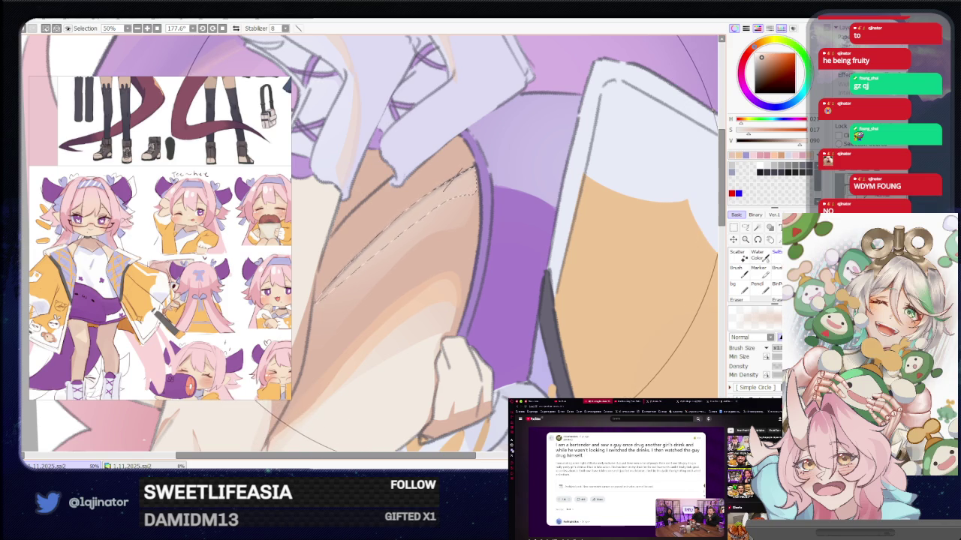
# Step: Zoom in and trace the thigh selection along the purple shorts edge, returning to the brush
pyautogui.click(745, 229)
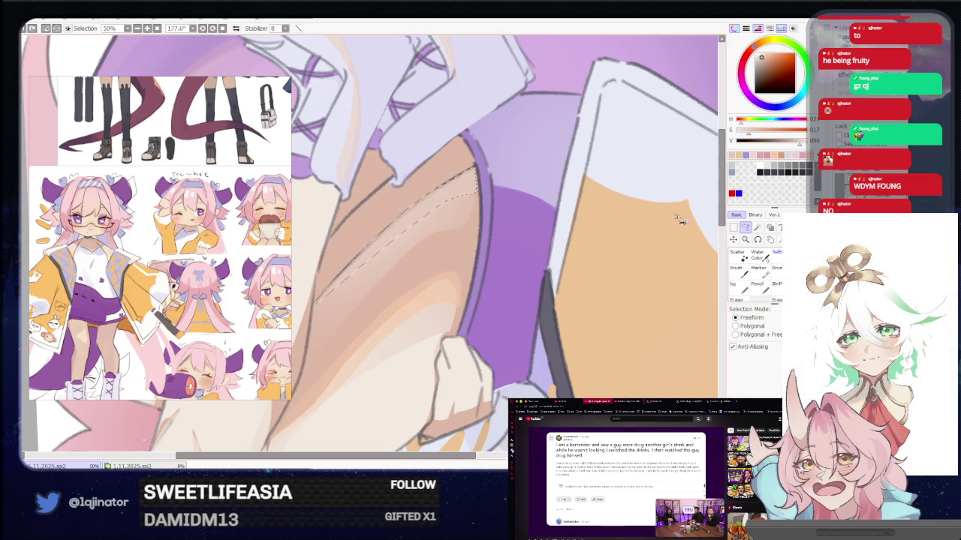
pyautogui.hotkey('ctrl', '+')
pyautogui.moveTo(294, 327); pyautogui.dragTo(473, 180)
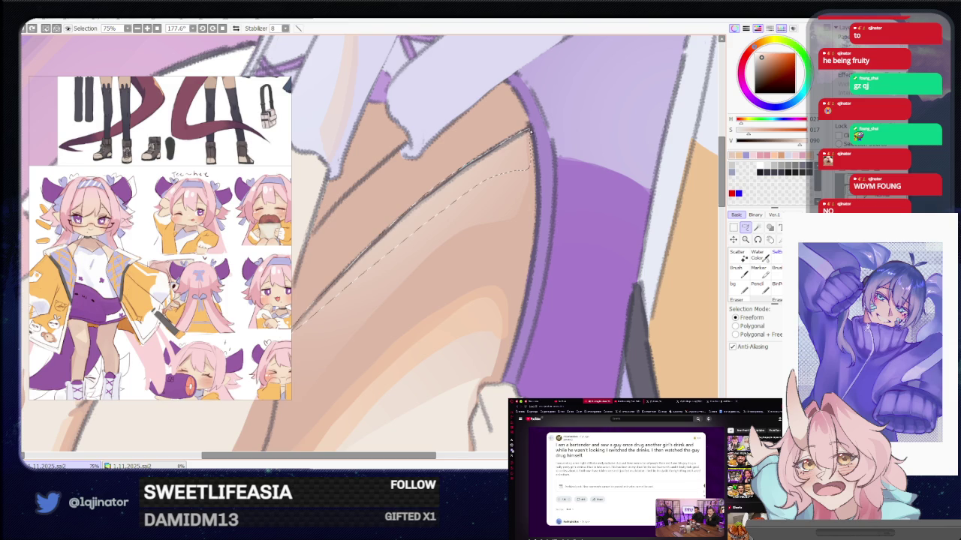
pyautogui.moveTo(531, 137); pyautogui.dragTo(496, 182)
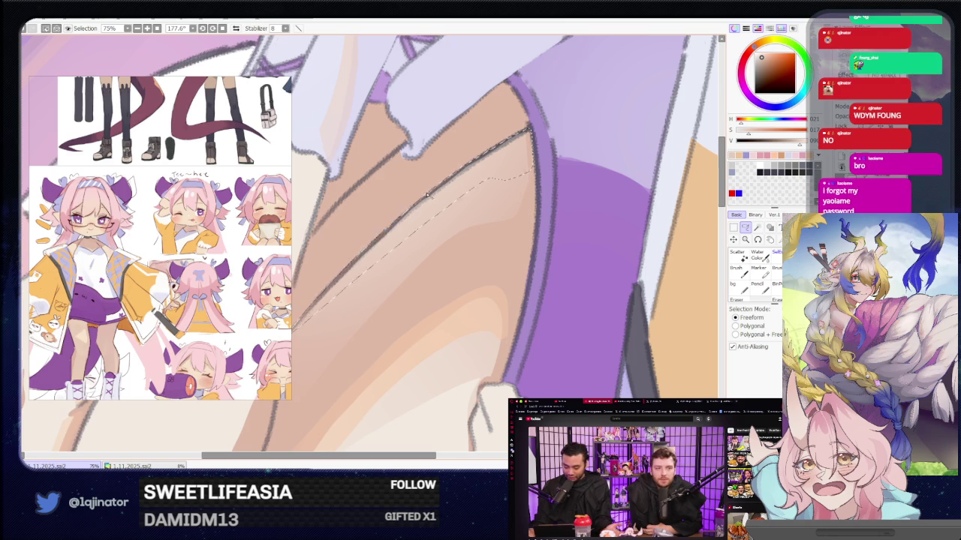
pyautogui.scroll(-2, 426, 195)
pyautogui.press('b')
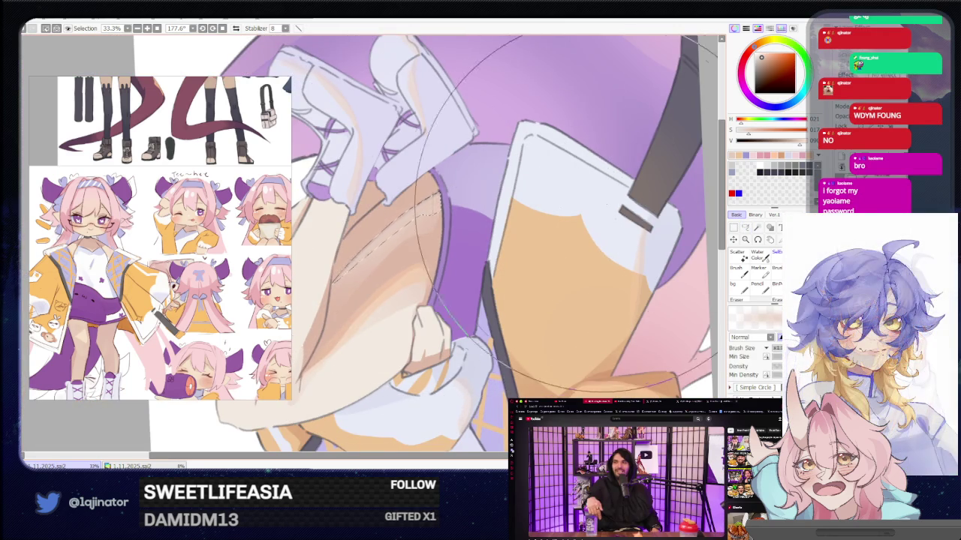
pyautogui.scroll(-3, 559, 217)
# Step: Zoom out to 12.5% and rotate the canvas near upright to see the whole girl
pyautogui.press('s')
pyautogui.moveTo(575, 198)
pyautogui.mouseDown()
pyautogui.moveTo(509, 175)
pyautogui.moveTo(419, 287)
pyautogui.mouseUp()
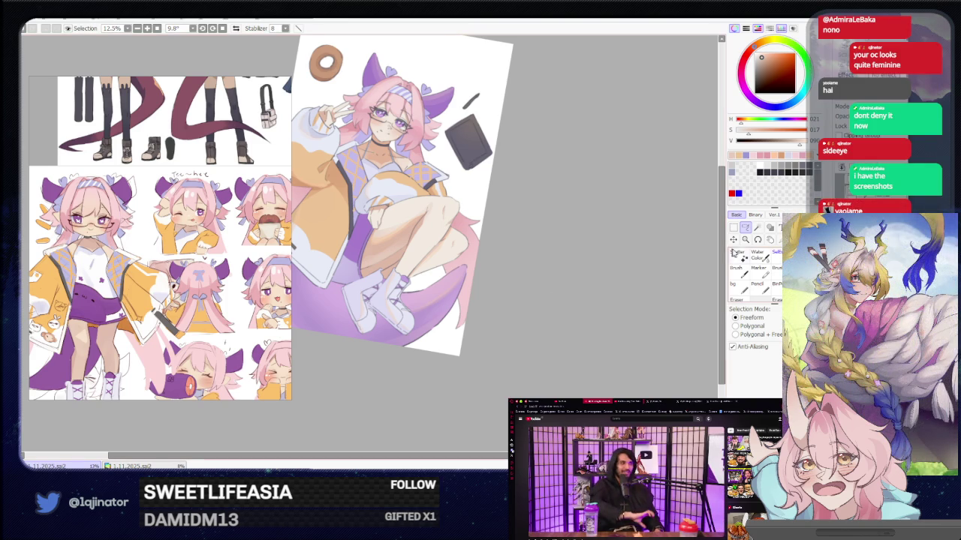
# Step: Zoom to the legs, lasso the front shin and paint shadow inside it
pyautogui.scroll(2, 604, 259)
pyautogui.moveTo(525, 262); pyautogui.dragTo(454, 264)
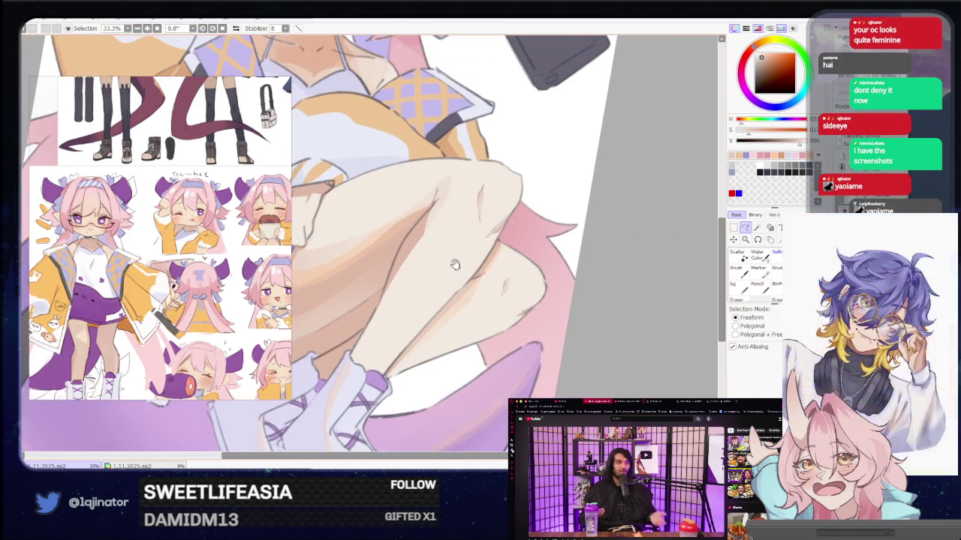
pyautogui.moveTo(462, 196); pyautogui.dragTo(472, 212)
pyautogui.press('n')
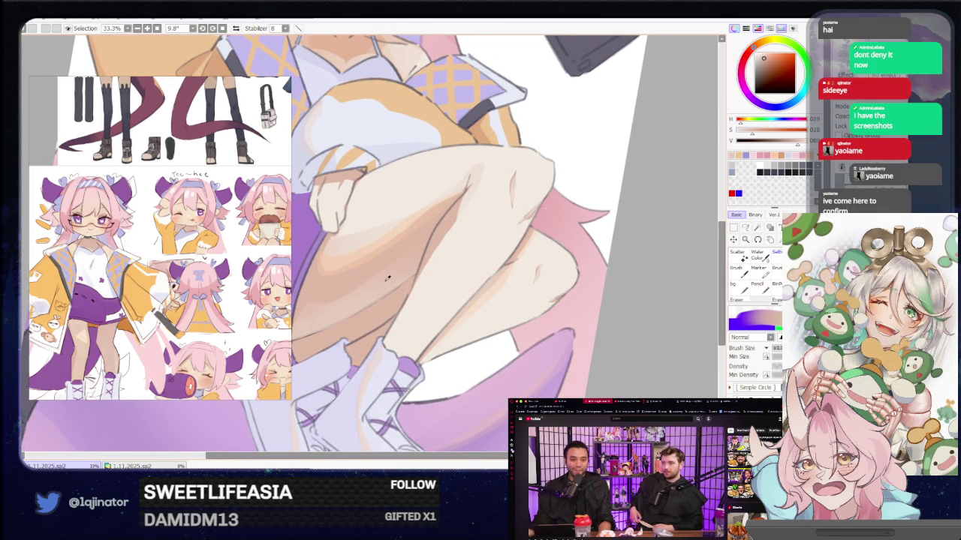
pyautogui.click(745, 226)
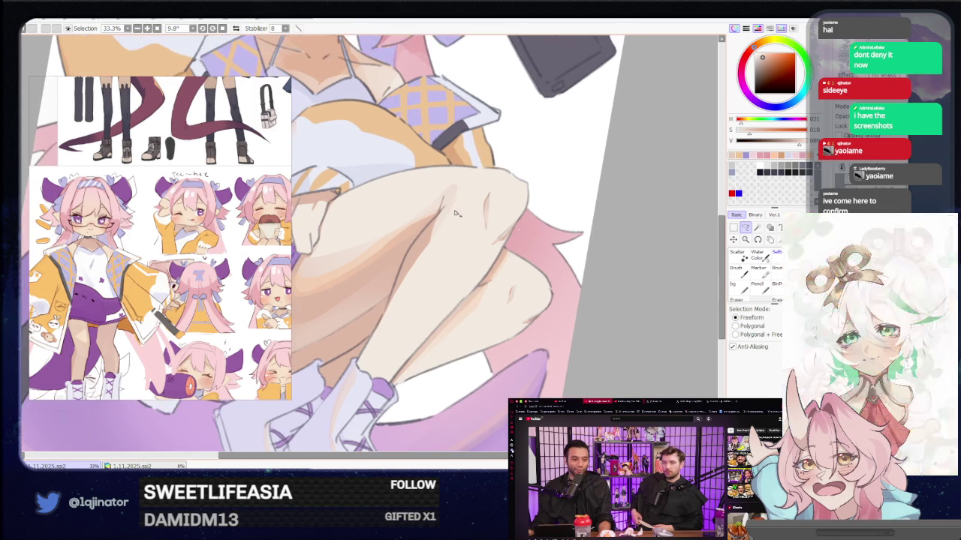
pyautogui.moveTo(462, 190)
pyautogui.mouseDown()
pyautogui.moveTo(432, 220)
pyautogui.moveTo(404, 298)
pyautogui.mouseUp()
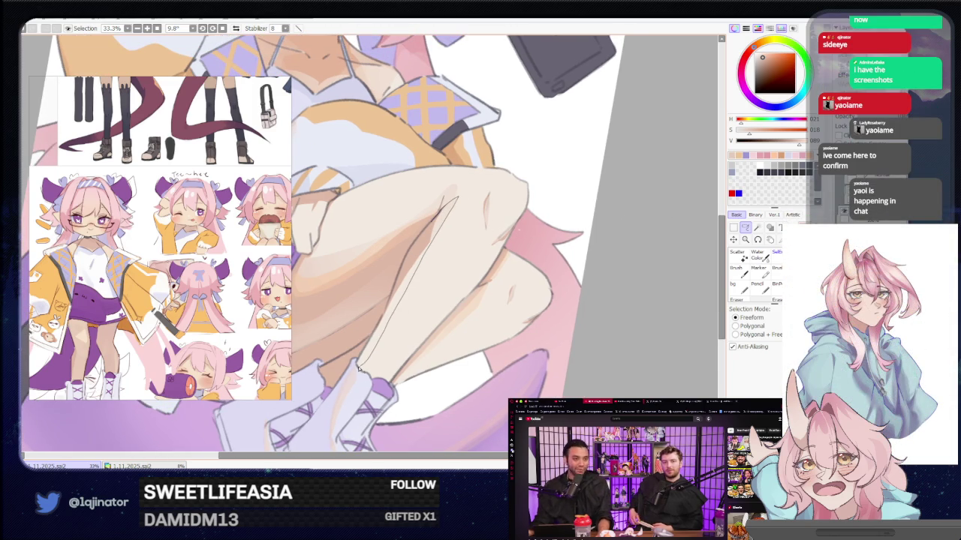
pyautogui.moveTo(359, 362); pyautogui.dragTo(399, 274)
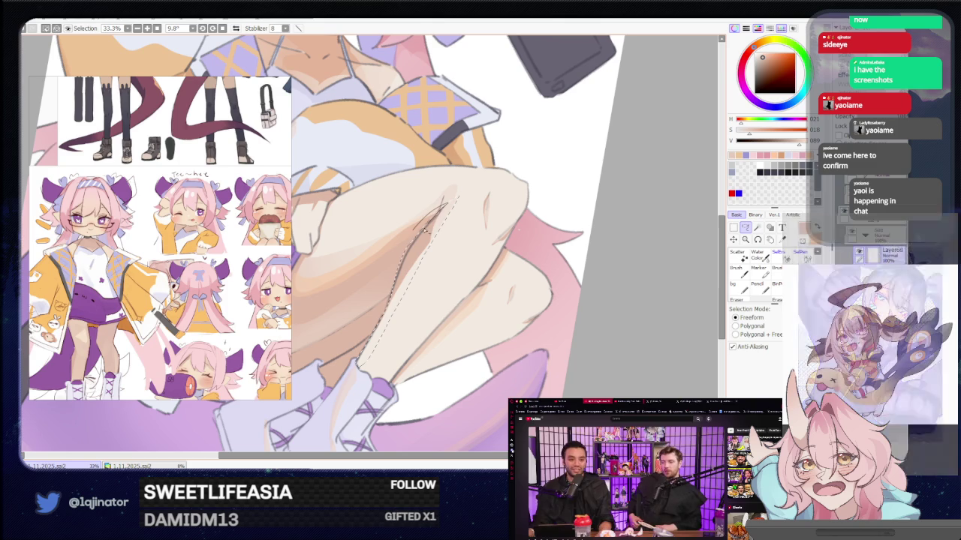
pyautogui.moveTo(418, 240); pyautogui.dragTo(385, 322)
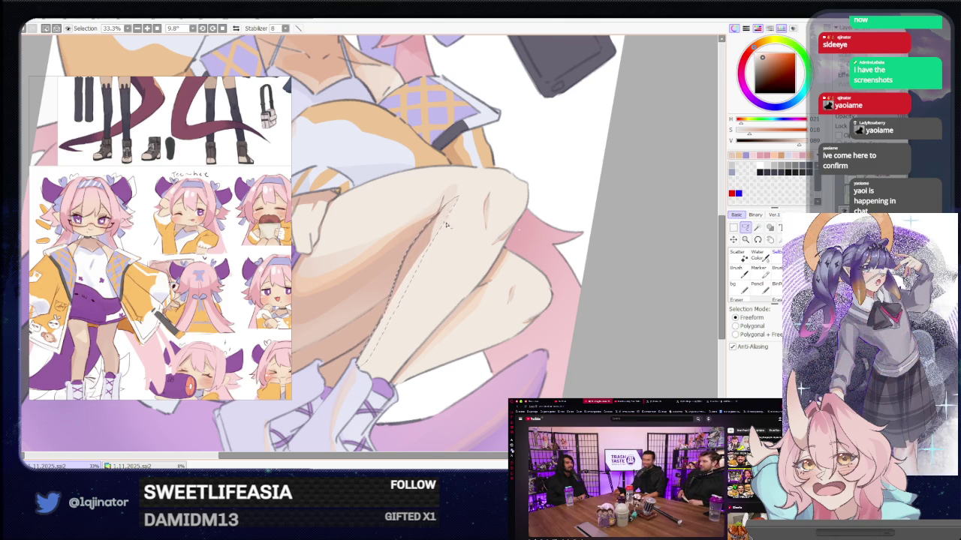
pyautogui.press('b')
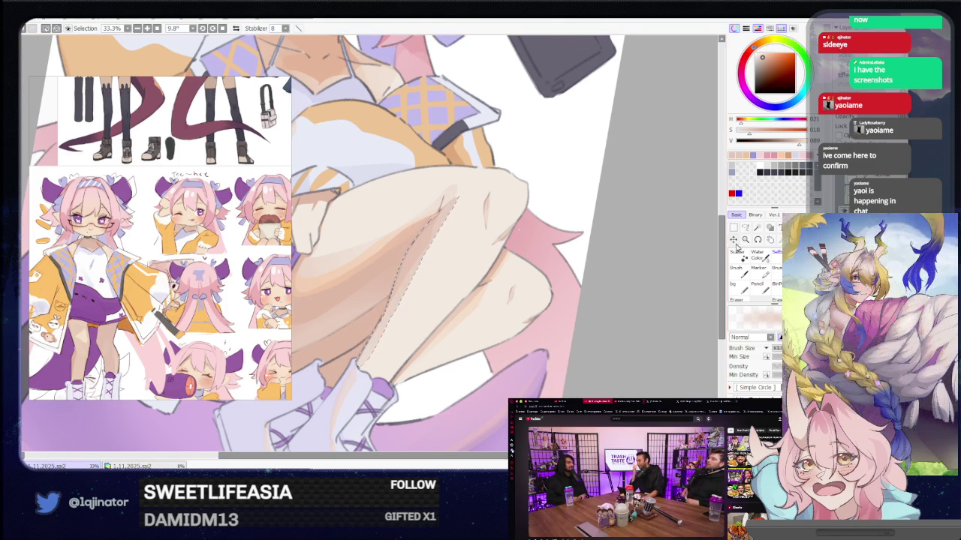
# Step: Lasso an area beside the knee, shade it, and deselect
pyautogui.click(746, 227)
pyautogui.click(454, 220)
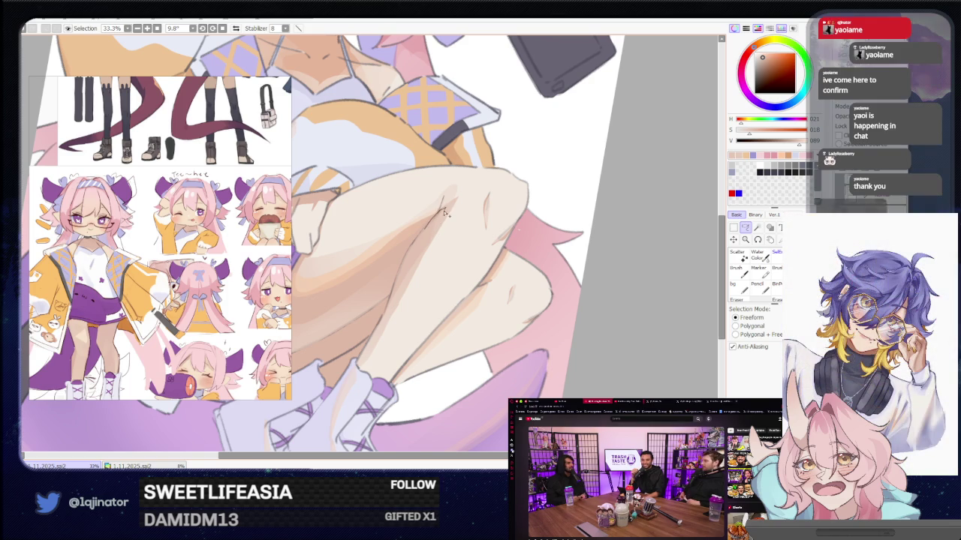
pyautogui.moveTo(445, 213); pyautogui.dragTo(450, 214)
pyautogui.press('b')
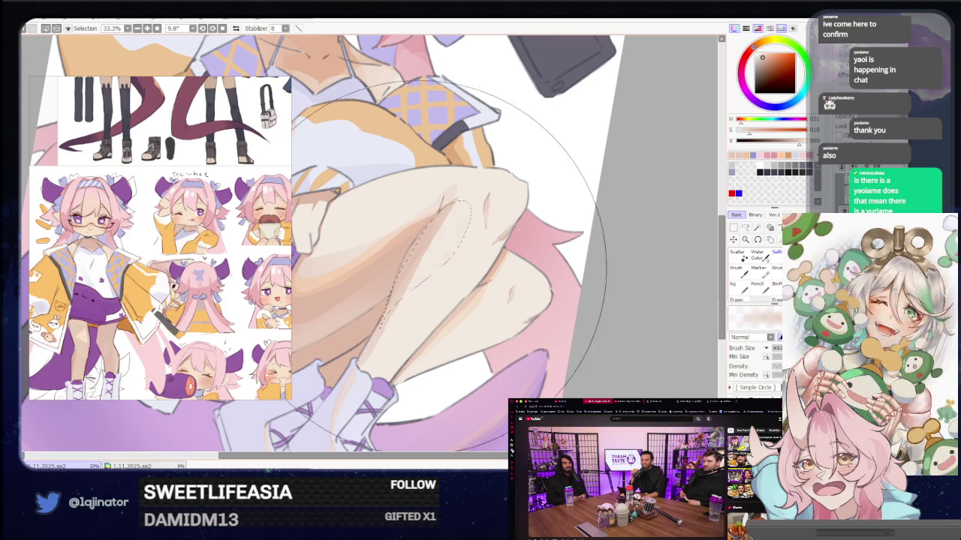
pyautogui.hotkey('ctrl', 'd')
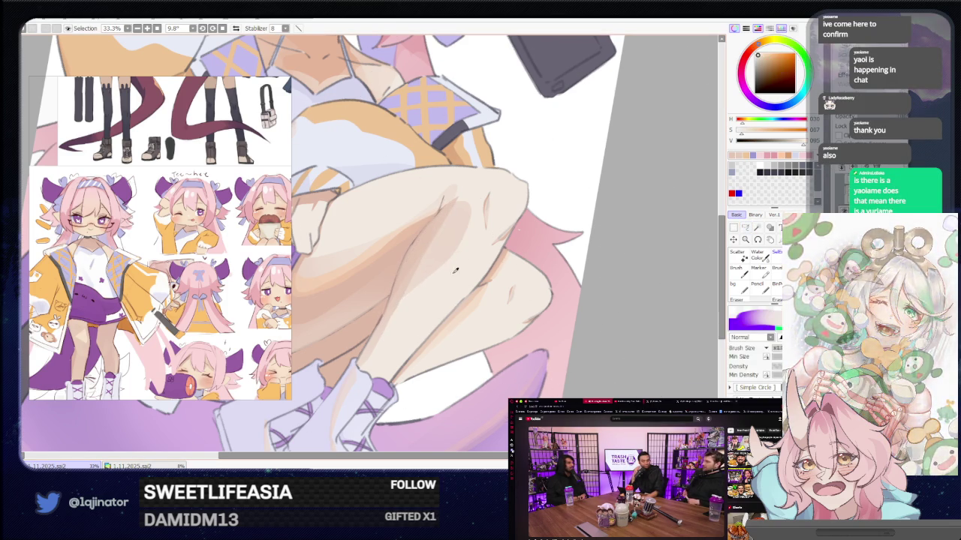
# Step: Flip the canvas view horizontally and paint soft shading in a lassoed area on the front shin
pyautogui.press('h')
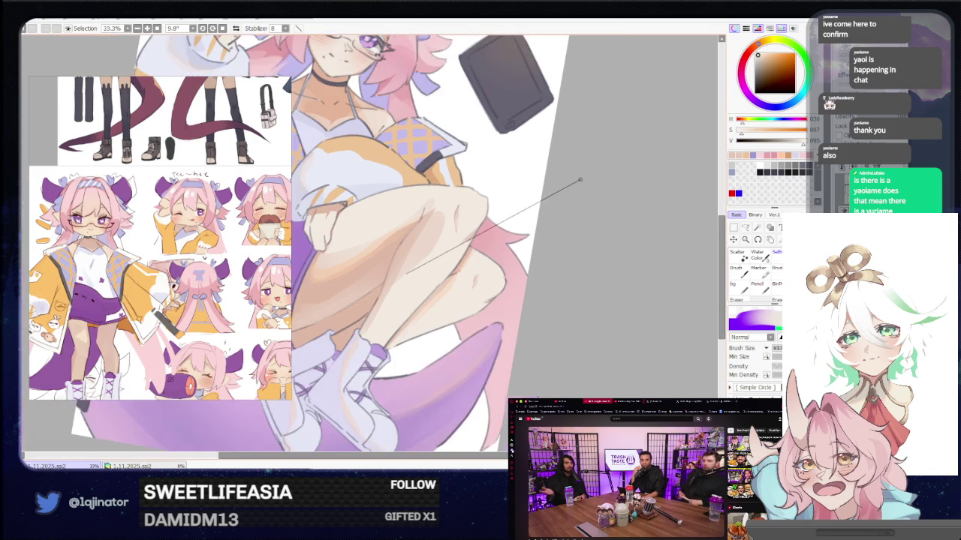
pyautogui.press('h')
pyautogui.press('h')
pyautogui.moveTo(571, 248)
pyautogui.mouseDown()
pyautogui.moveTo(535, 226)
pyautogui.moveTo(598, 255)
pyautogui.mouseUp()
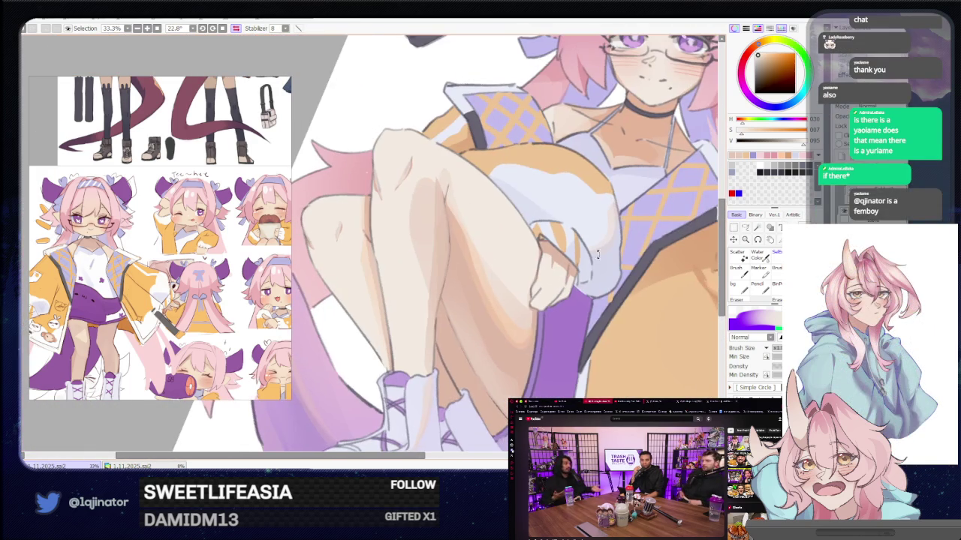
pyautogui.click(745, 227)
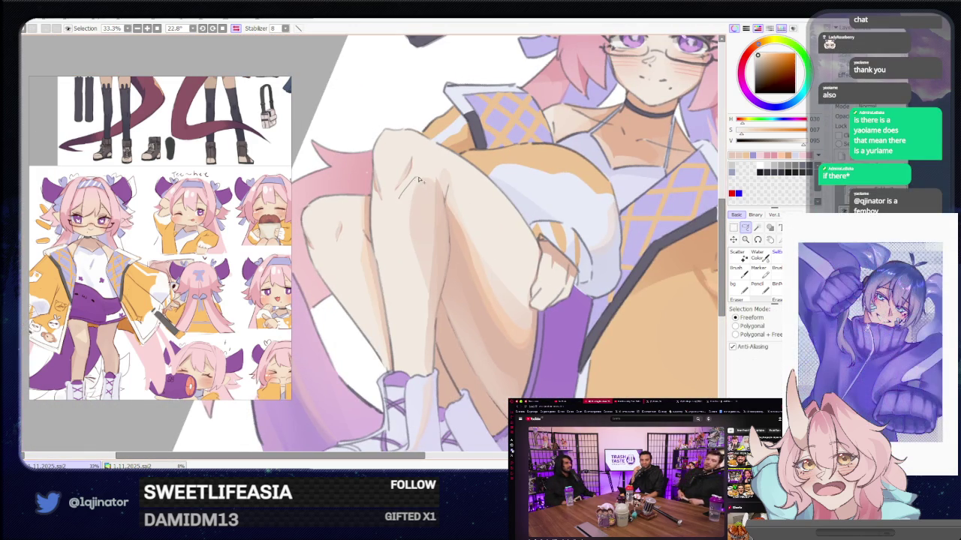
pyautogui.moveTo(412, 310); pyautogui.dragTo(409, 308)
pyautogui.press('b')
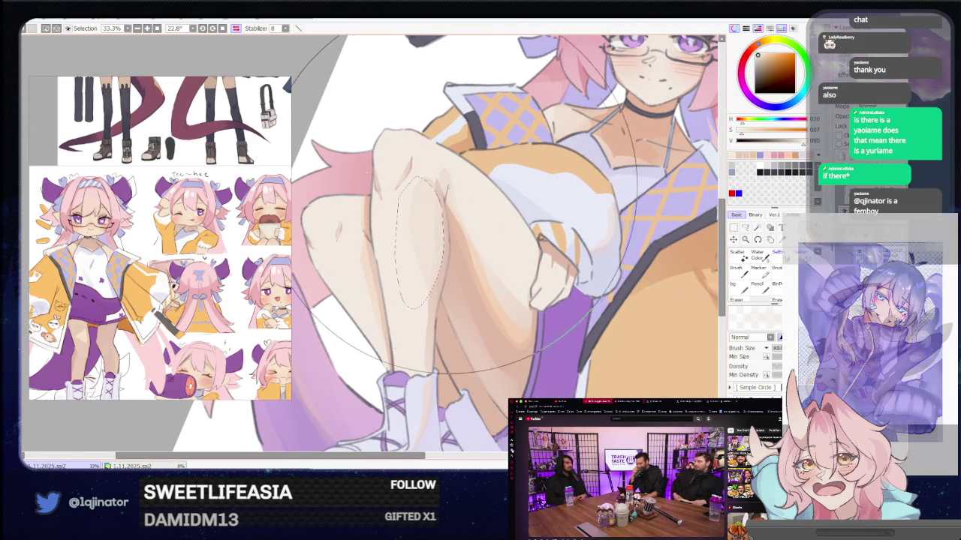
pyautogui.scroll(-1, 457, 217)
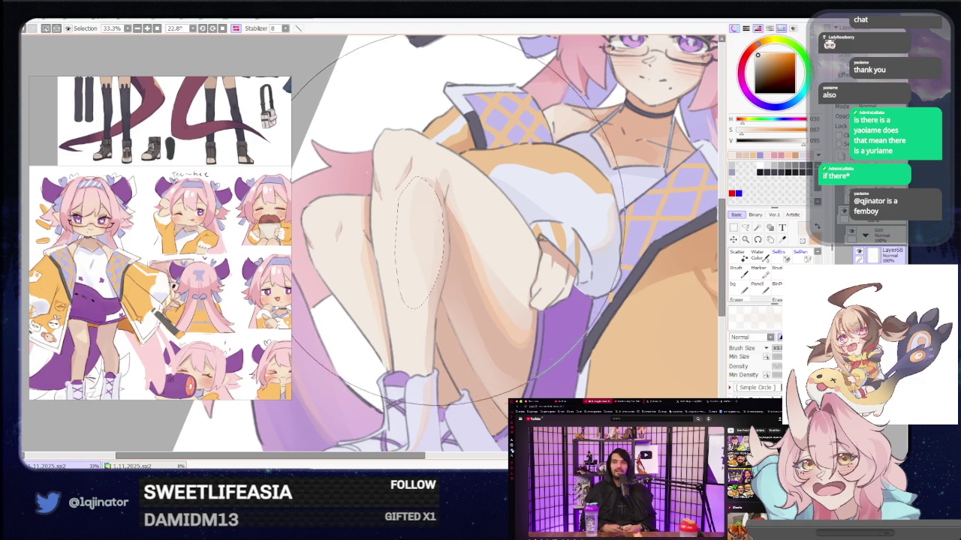
pyautogui.scroll(-1, 458, 218)
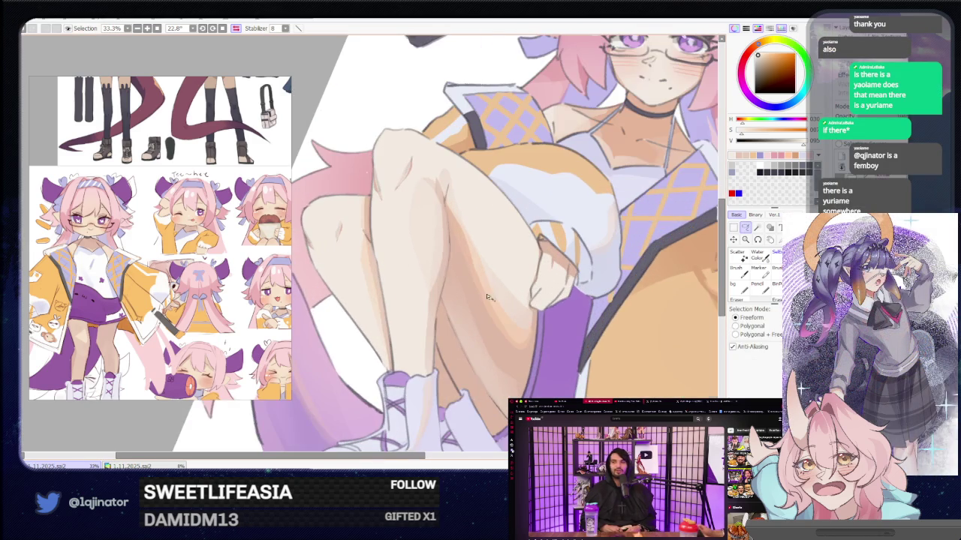
pyautogui.scroll(2, 443, 273)
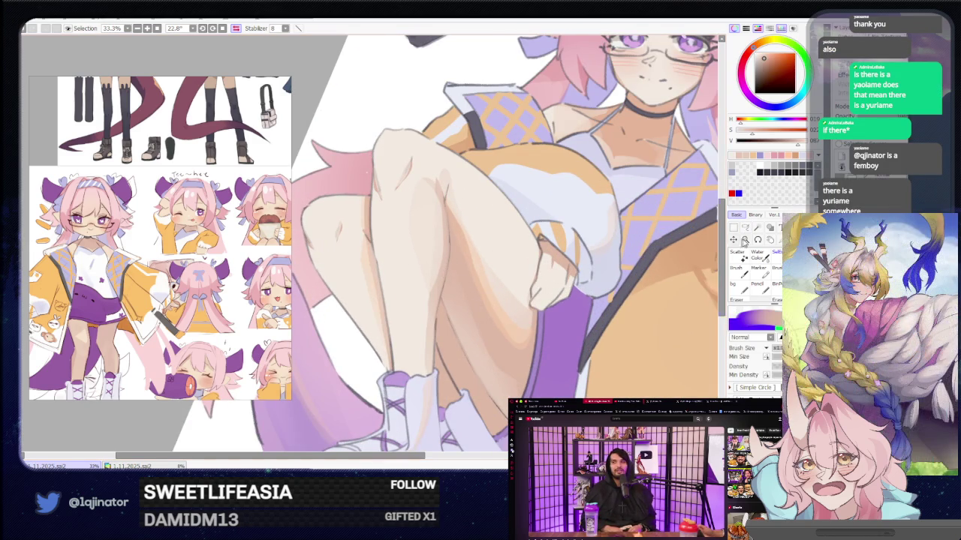
pyautogui.click(747, 227)
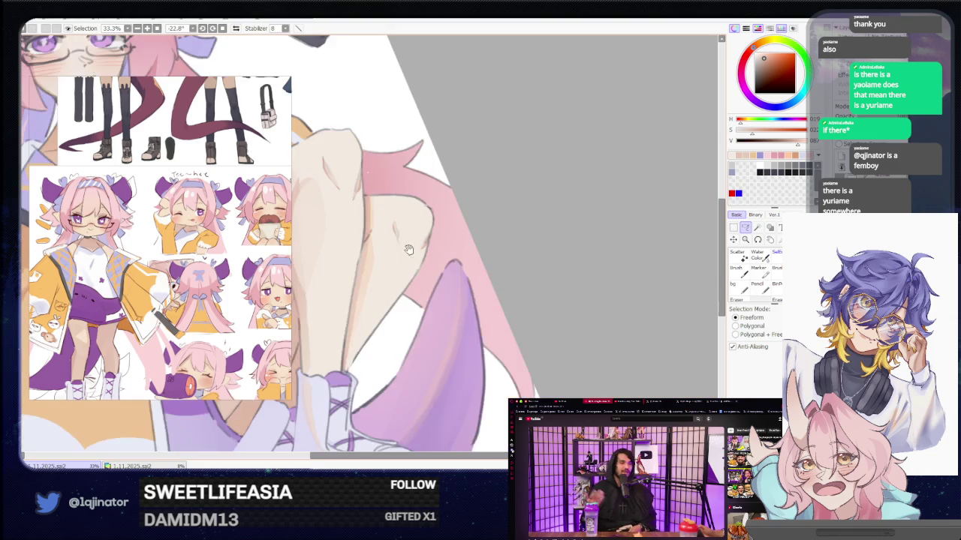
# Step: Lasso a strip along the underside of the thigh and paint shading in it
pyautogui.moveTo(441, 234); pyautogui.dragTo(397, 225)
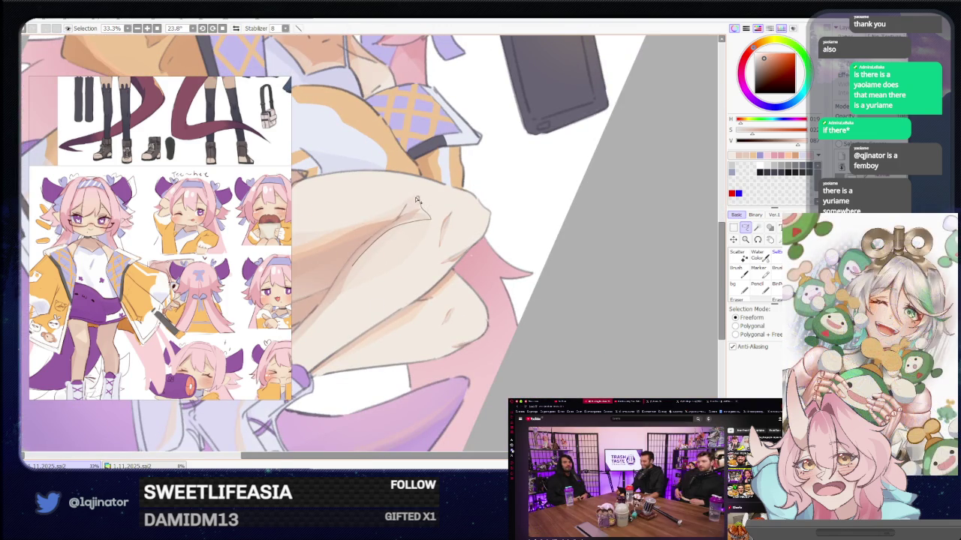
pyautogui.moveTo(370, 244); pyautogui.dragTo(324, 312)
pyautogui.press('b')
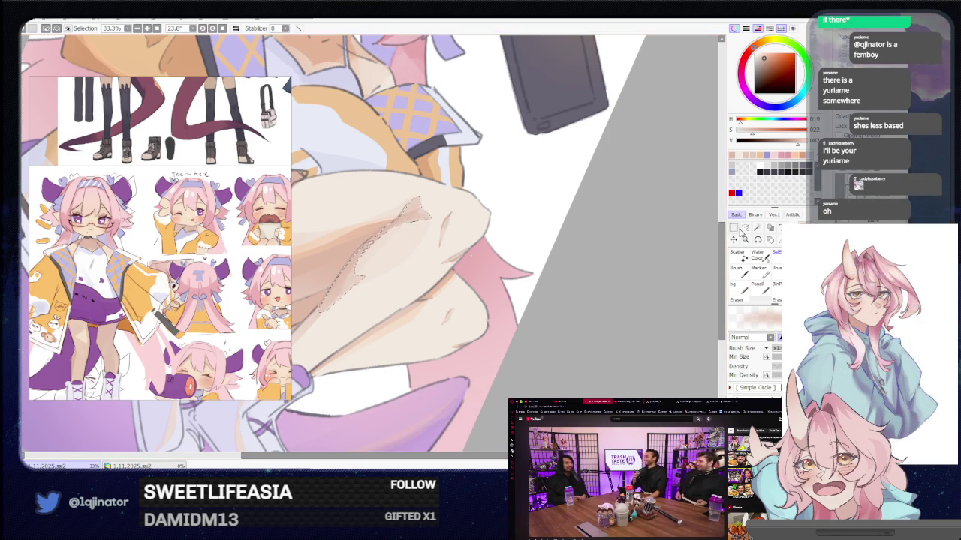
pyautogui.hotkey('ctrl', 'z')
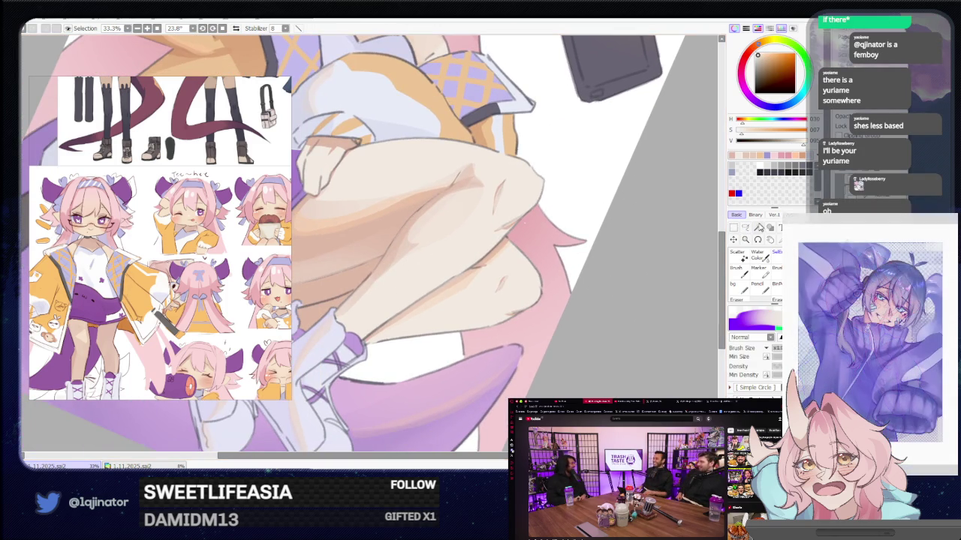
# Step: Lasso the back of the lower leg, shade it, and deselect
pyautogui.click(758, 228)
pyautogui.click(746, 228)
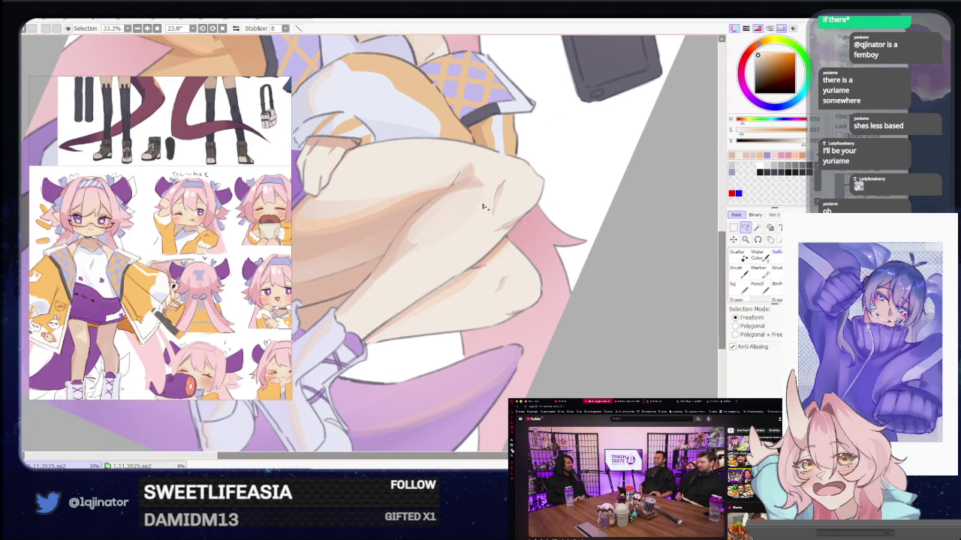
pyautogui.moveTo(484, 206); pyautogui.dragTo(461, 190)
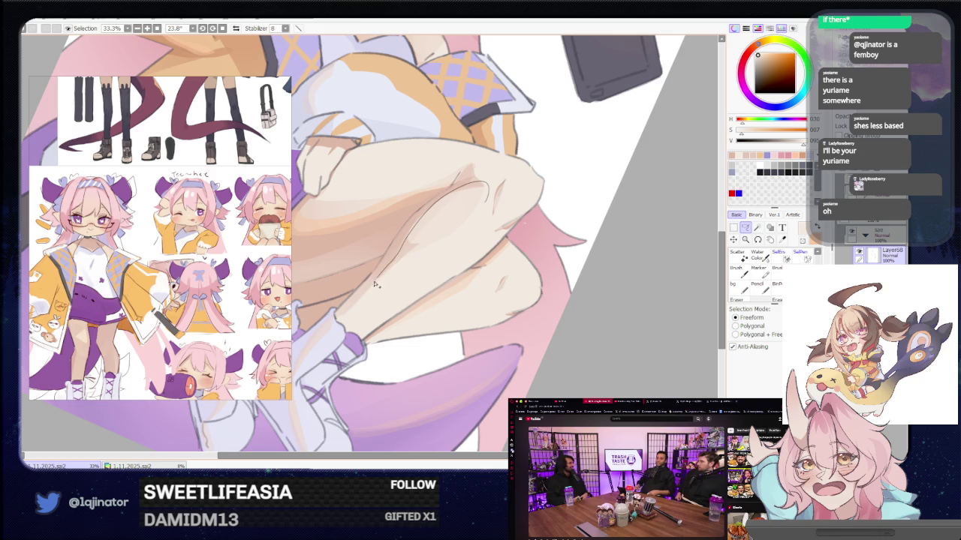
pyautogui.moveTo(443, 268); pyautogui.dragTo(444, 268)
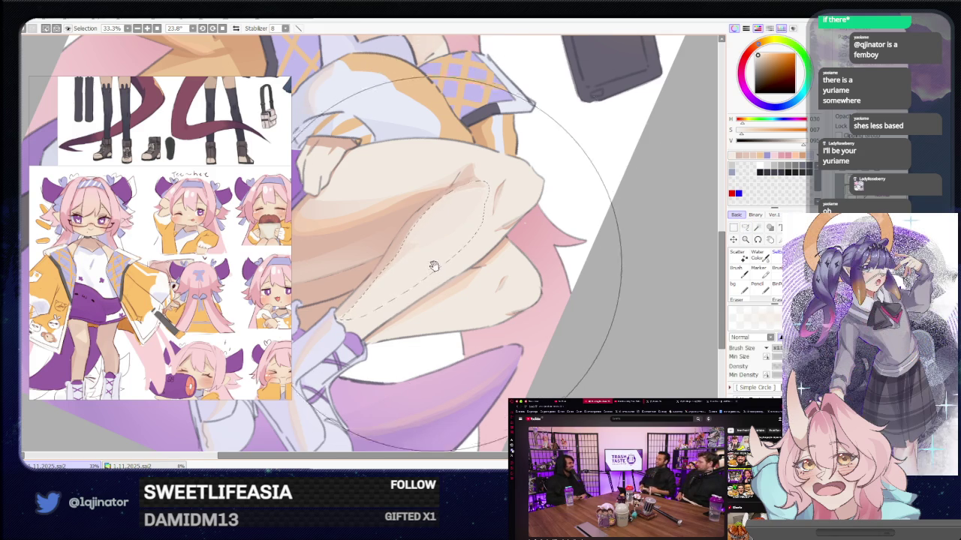
pyautogui.press('b')
pyautogui.hotkey('ctrl', 'd')
pyautogui.click(746, 228)
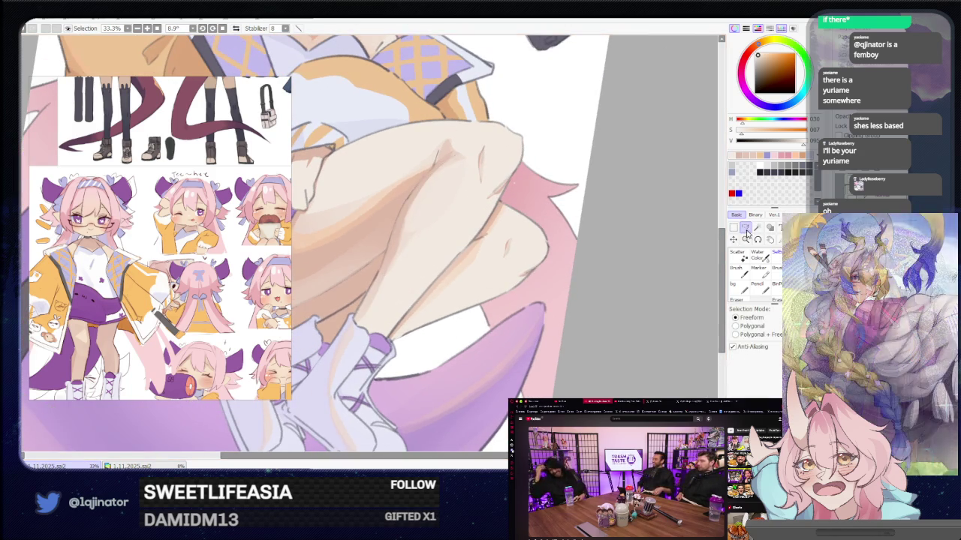
pyautogui.scroll(2, 456, 256)
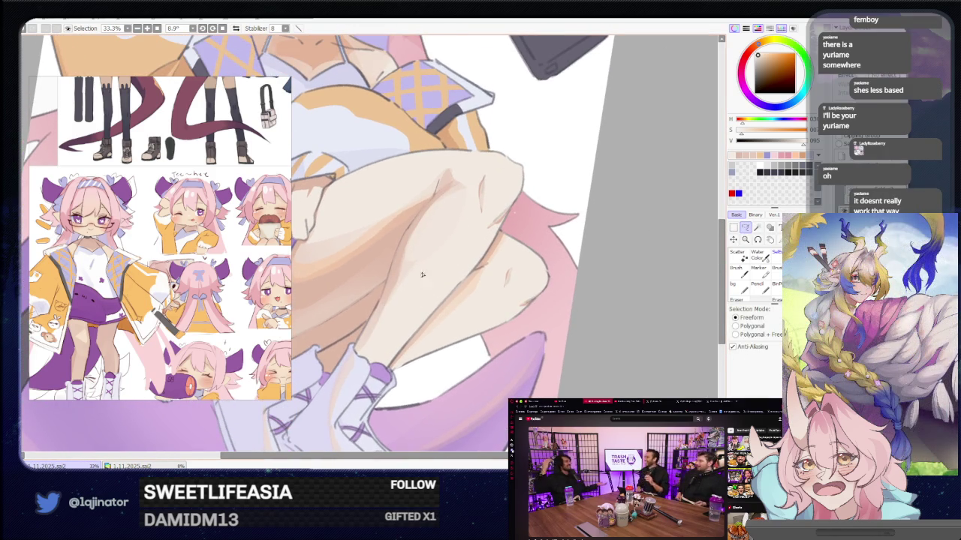
# Step: Zoom out to 12.5% with rotation at 0° to view the whole illustration
pyautogui.press('b')
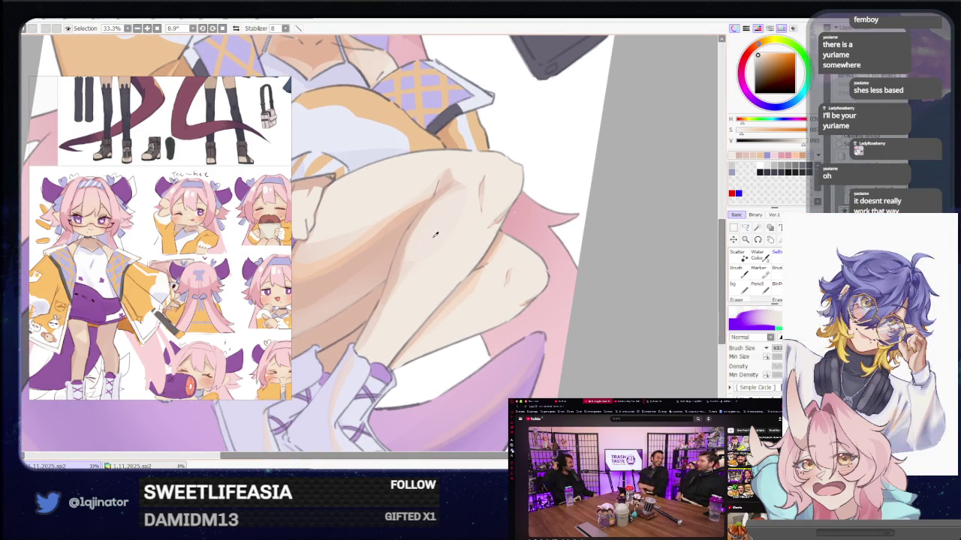
pyautogui.click(745, 228)
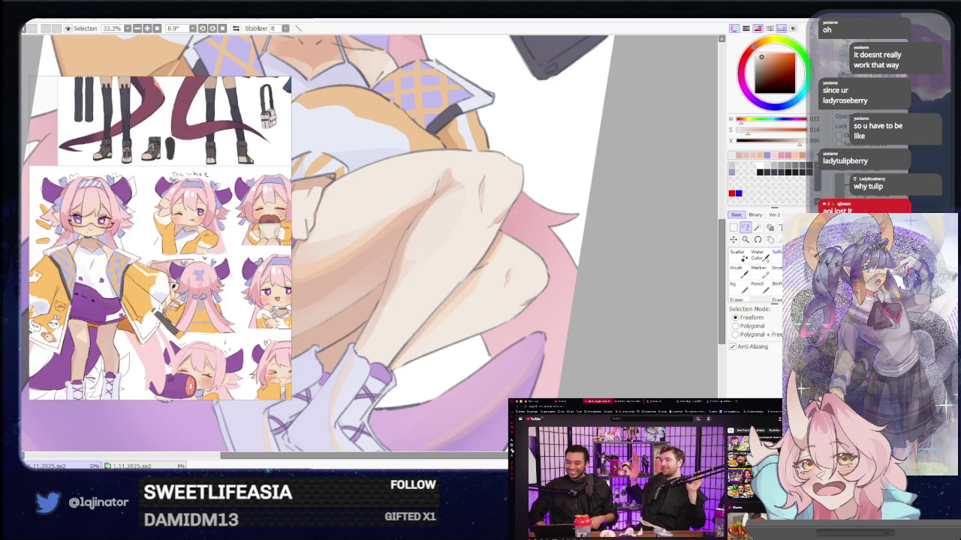
pyautogui.press('-')
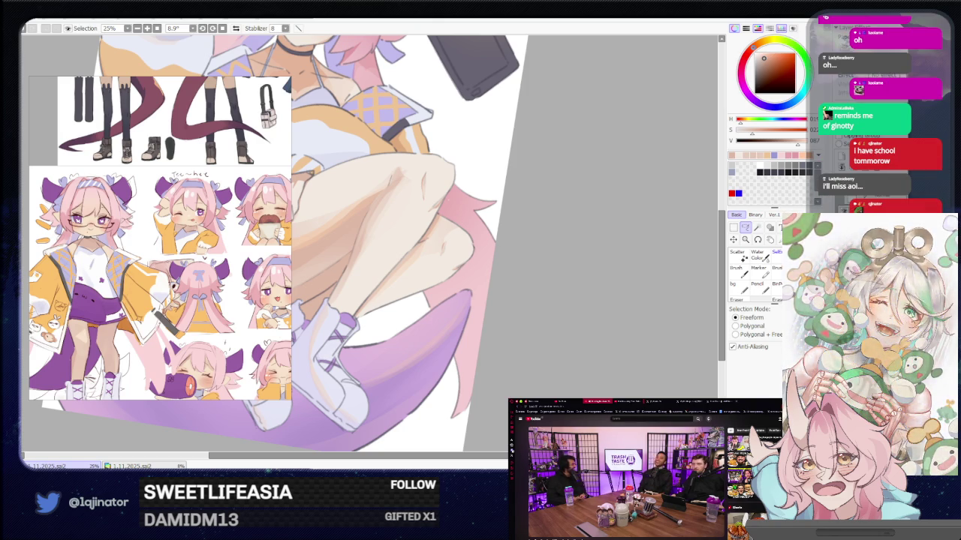
pyautogui.scroll(-2, 476, 189)
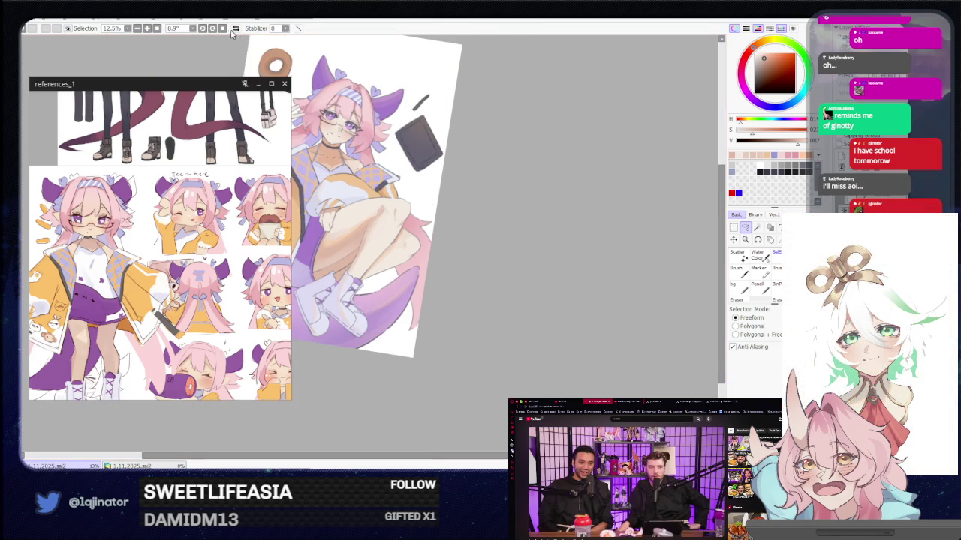
pyautogui.press('Delete')
pyautogui.moveTo(581, 272); pyautogui.dragTo(592, 266)
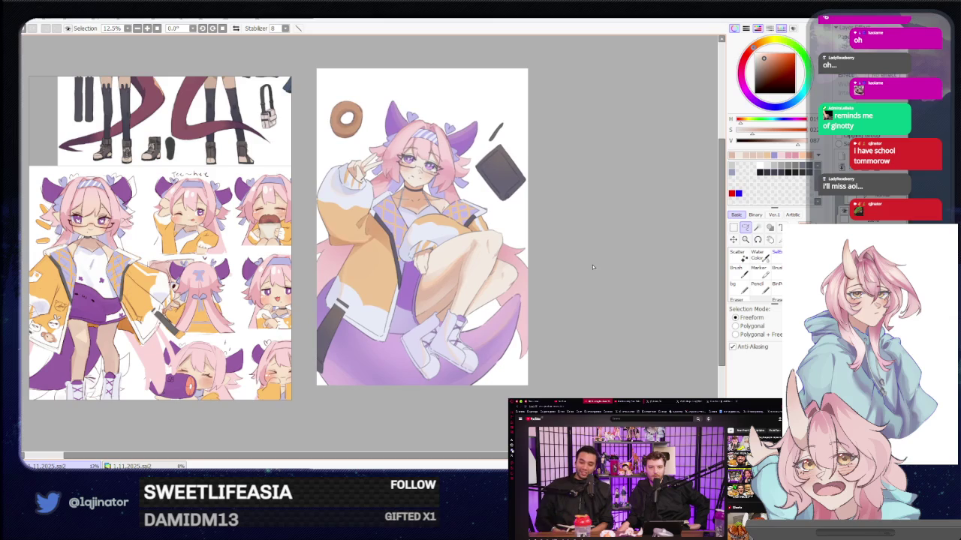
pyautogui.scroll(1, 591, 267)
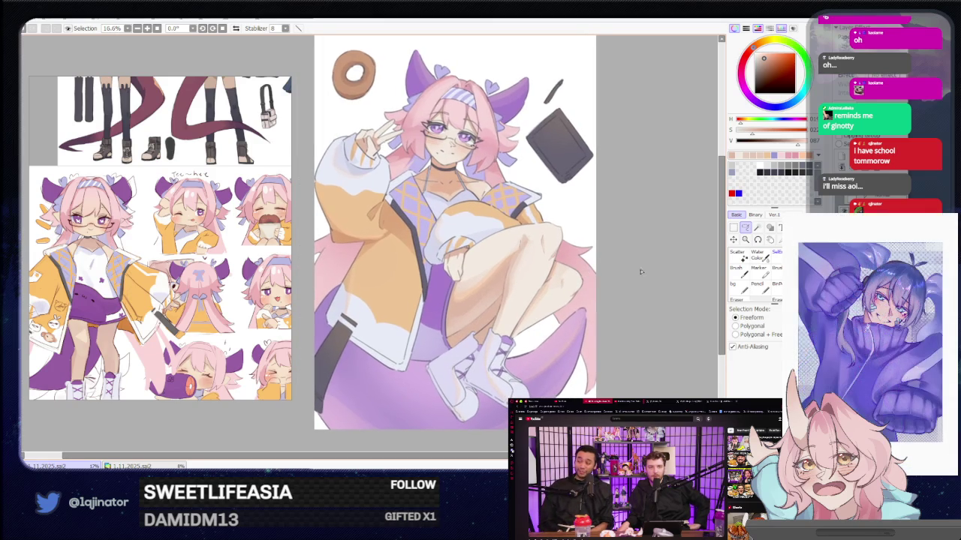
pyautogui.moveTo(649, 278)
pyautogui.mouseDown()
pyautogui.moveTo(638, 277)
pyautogui.moveTo(633, 295)
pyautogui.mouseUp()
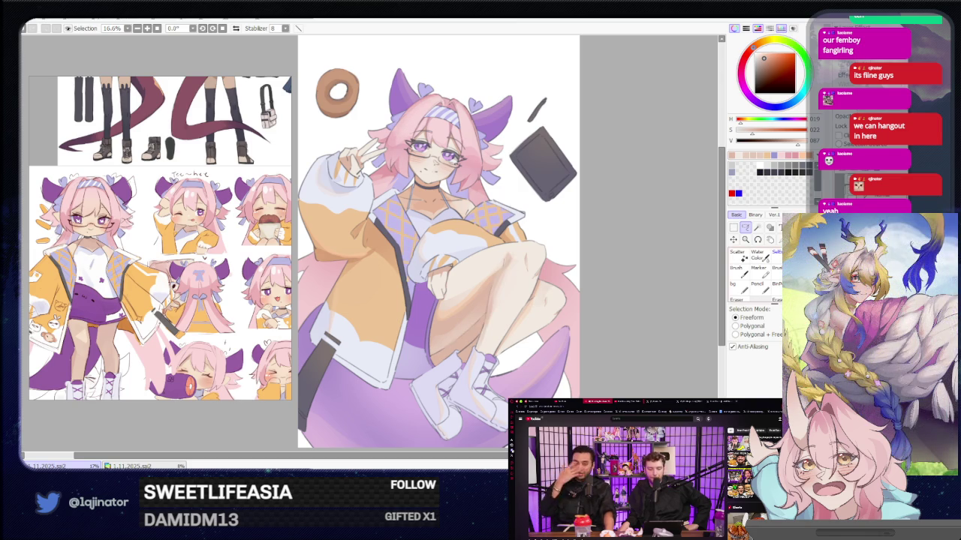
# Step: Lasso a small patch on top of the front knee and paint a near-white highlight
pyautogui.scroll(1, 554, 262)
pyautogui.scroll(1, 554, 262)
pyautogui.scroll(1, 554, 262)
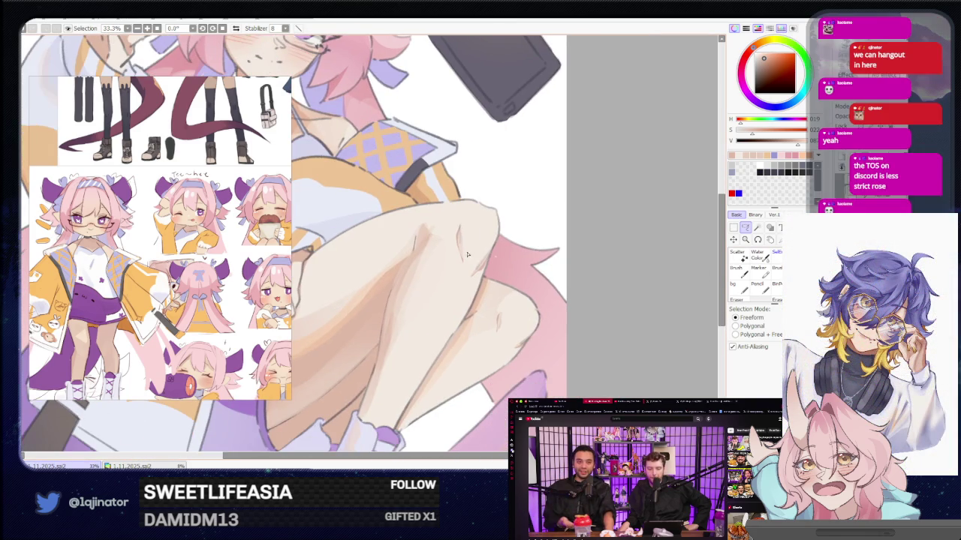
pyautogui.press('b')
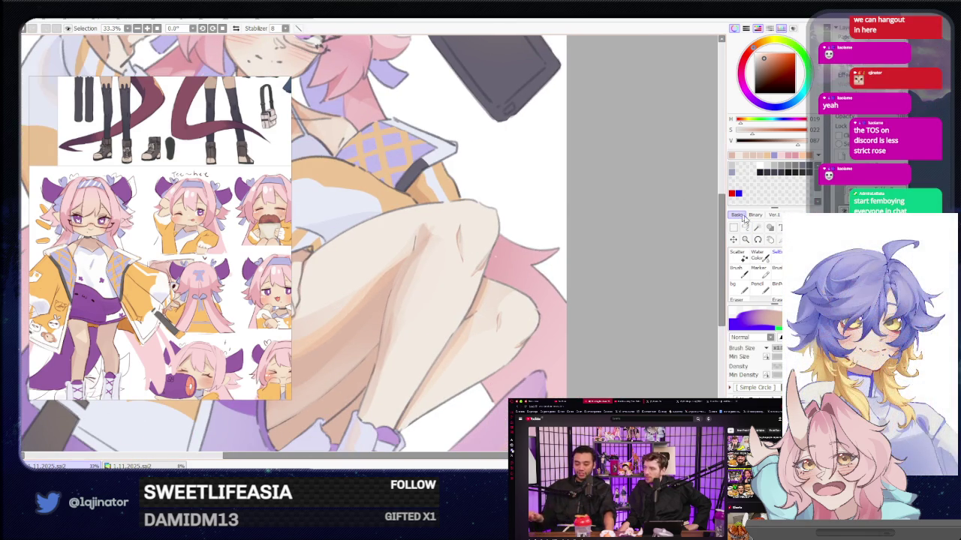
pyautogui.click(746, 229)
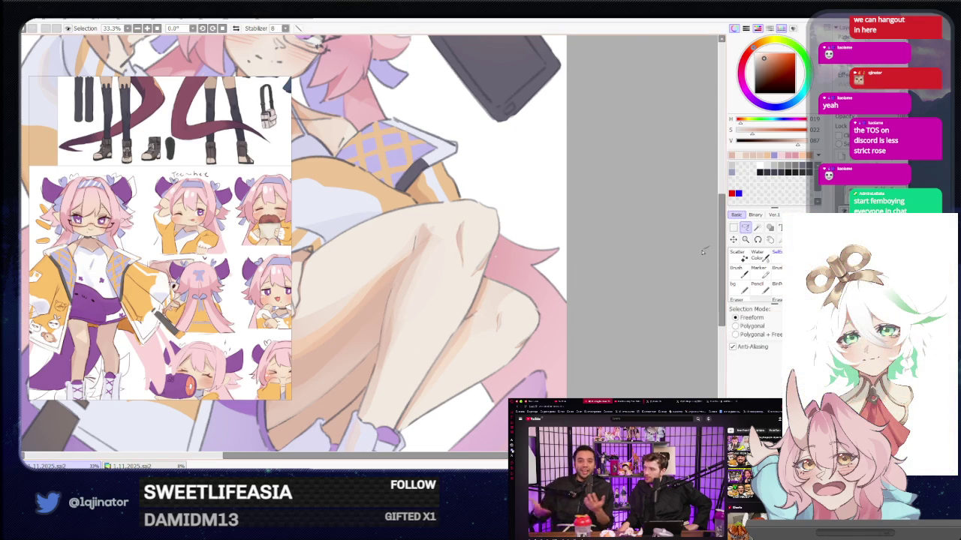
pyautogui.press('b')
pyautogui.press('m')
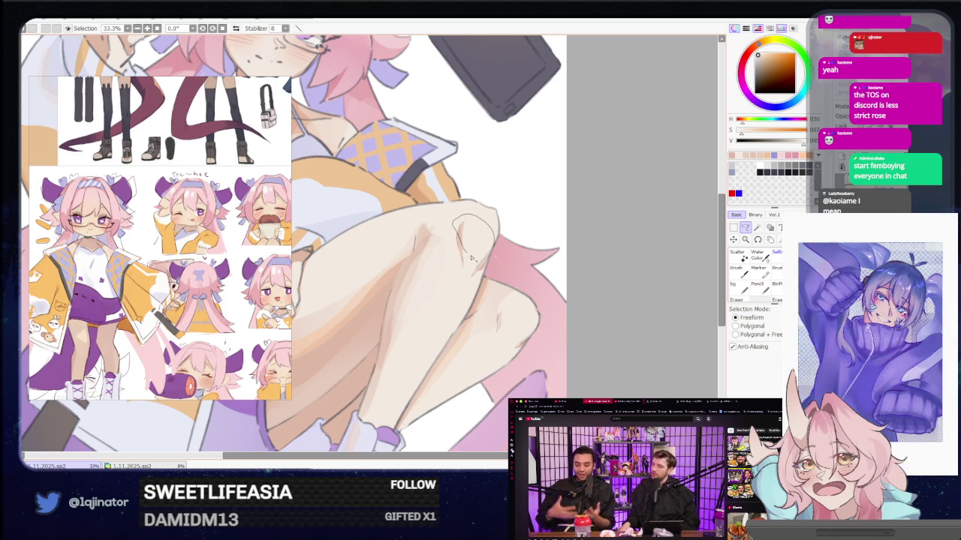
pyautogui.press('b')
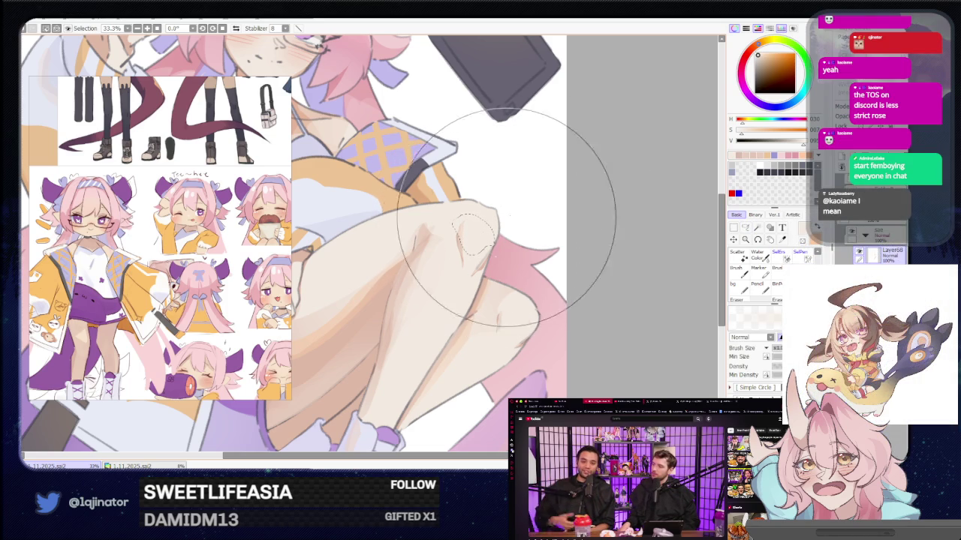
pyautogui.click(744, 227)
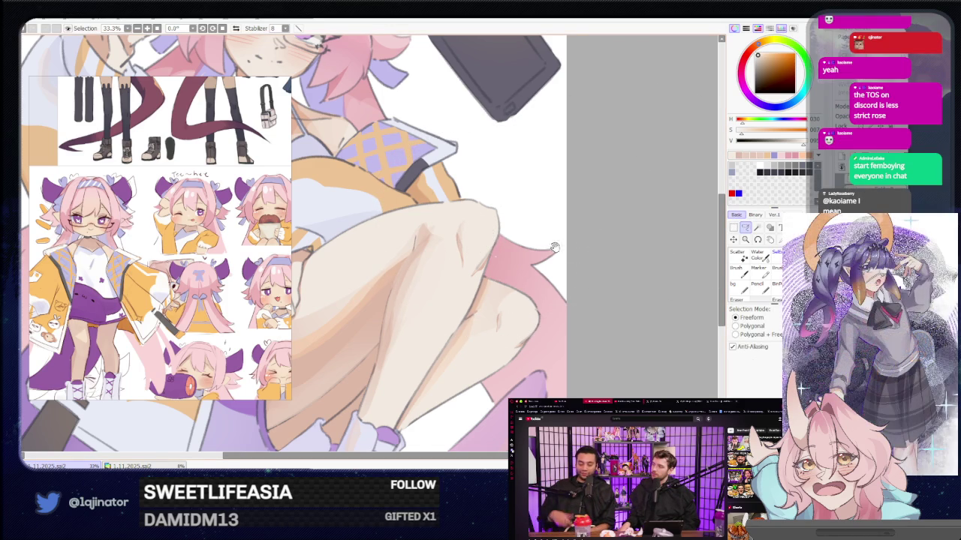
pyautogui.scroll(-1, 584, 188)
pyautogui.scroll(-1, 598, 194)
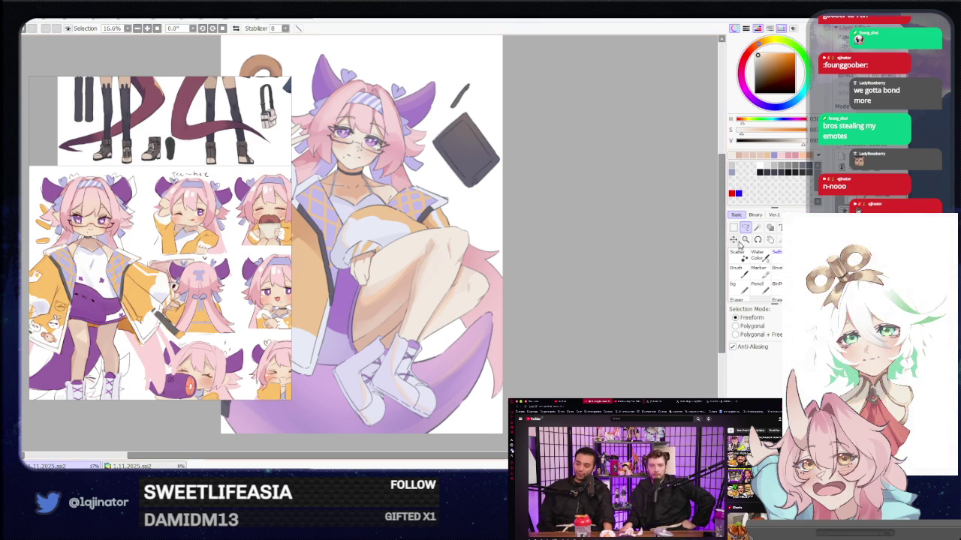
# Step: Lasso an area around the knee and paint soft shading with a smaller brush
pyautogui.scroll(1, 554, 243)
pyautogui.scroll(1, 520, 260)
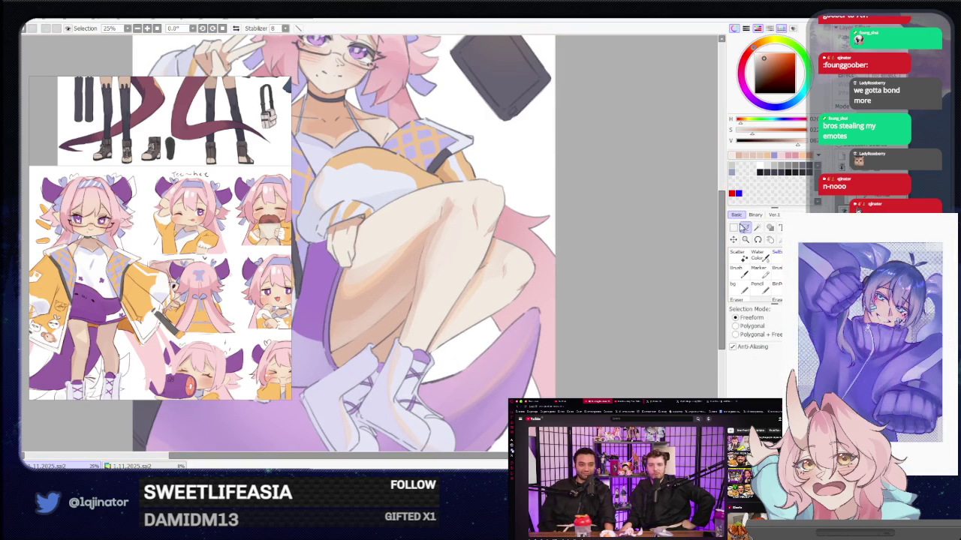
pyautogui.click(743, 228)
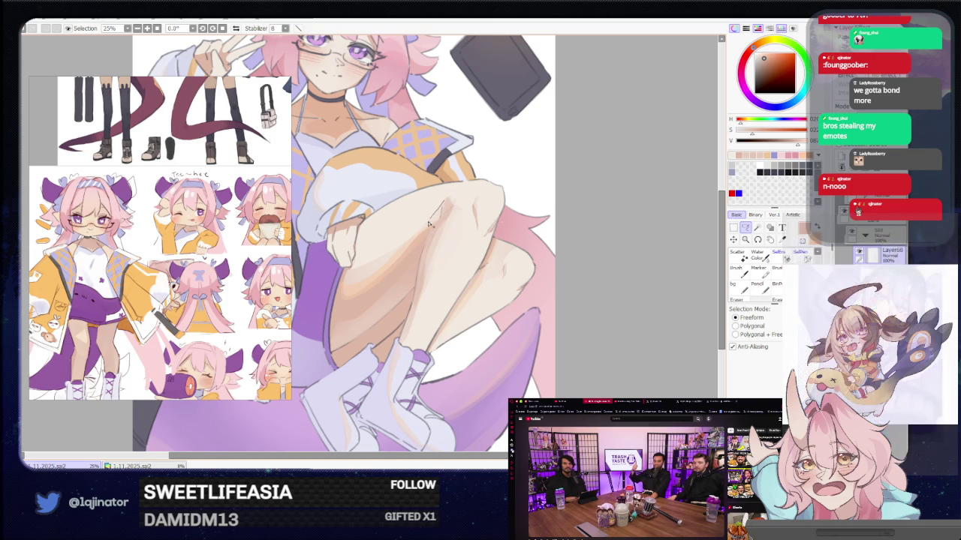
pyautogui.press('b')
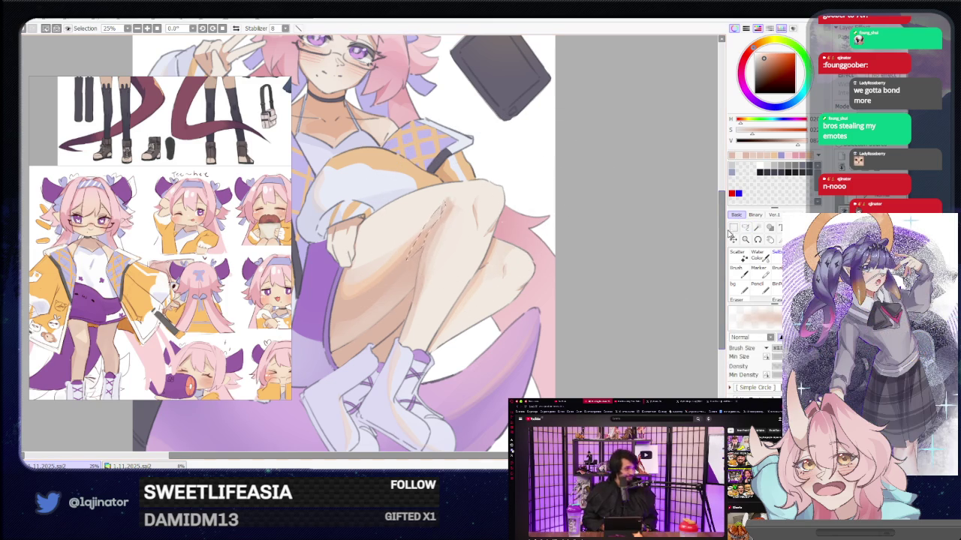
pyautogui.press('n')
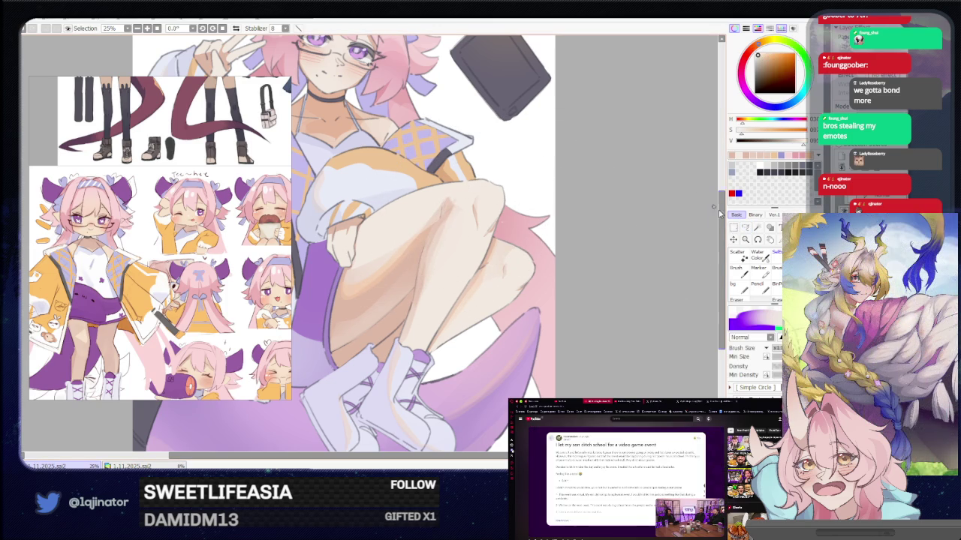
pyautogui.press('a')
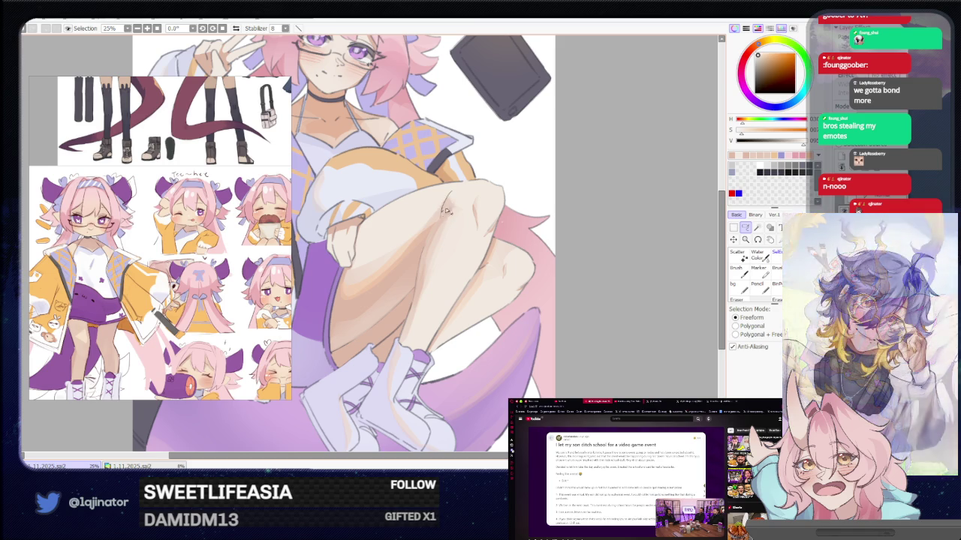
pyautogui.moveTo(452, 194); pyautogui.dragTo(455, 209)
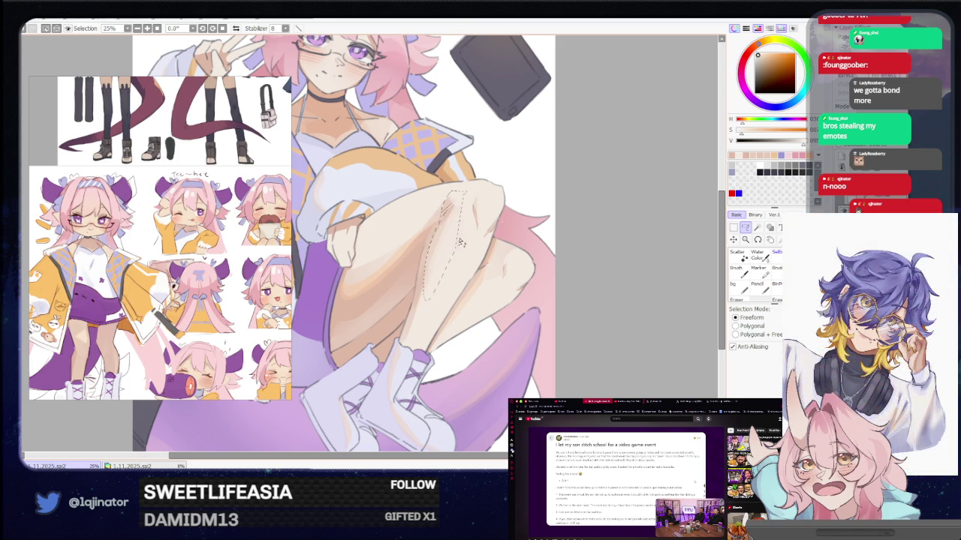
pyautogui.press('n')
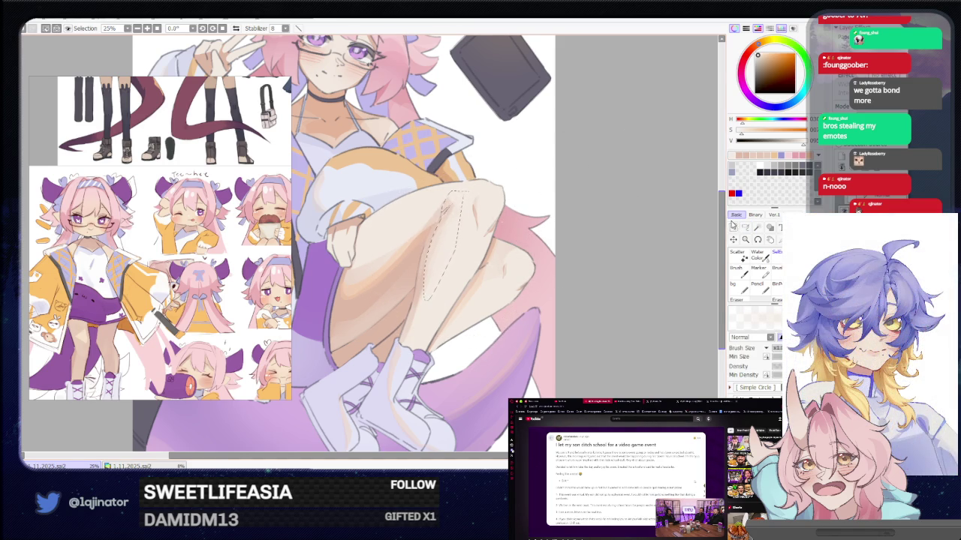
pyautogui.click(733, 232)
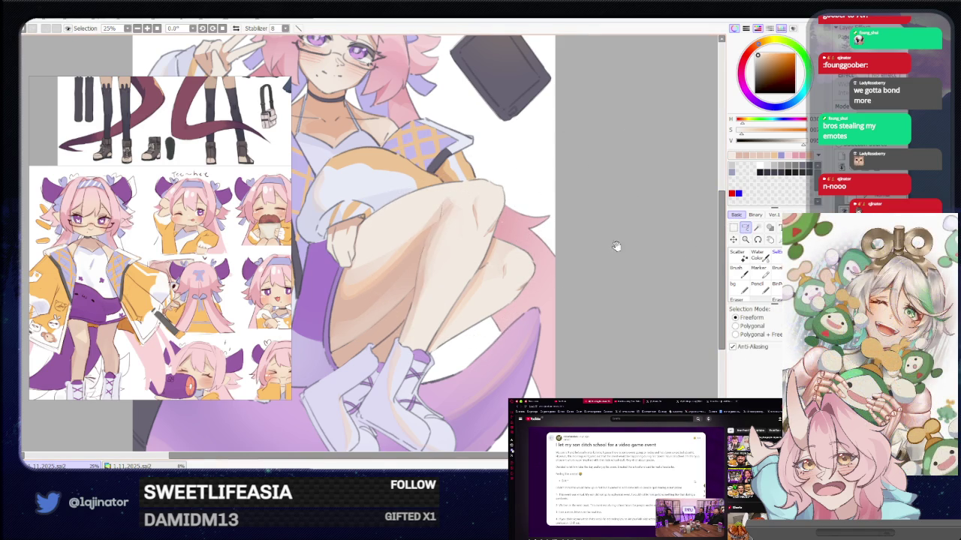
# Step: Pick a skin tone and paint crease and dot details on the lower knee
pyautogui.moveTo(617, 249); pyautogui.dragTo(538, 260)
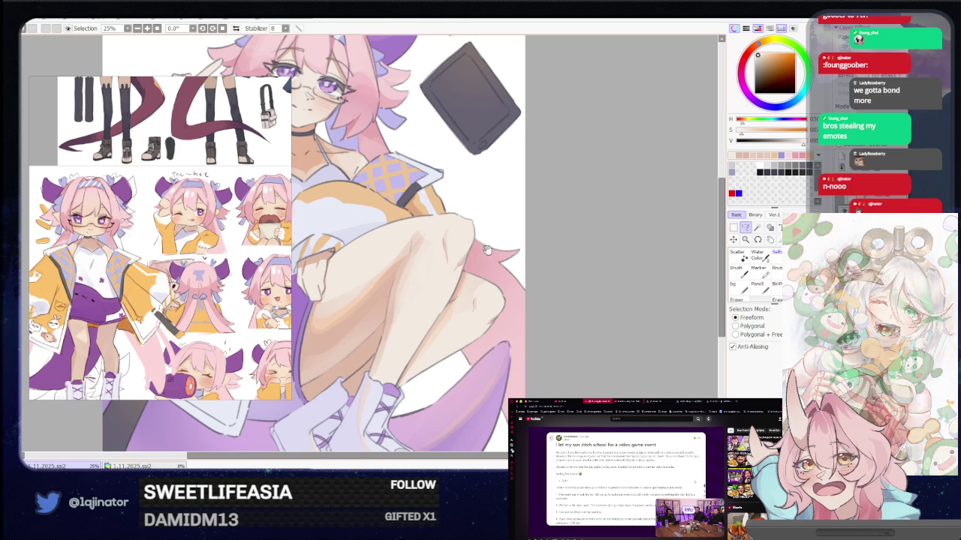
pyautogui.press('n')
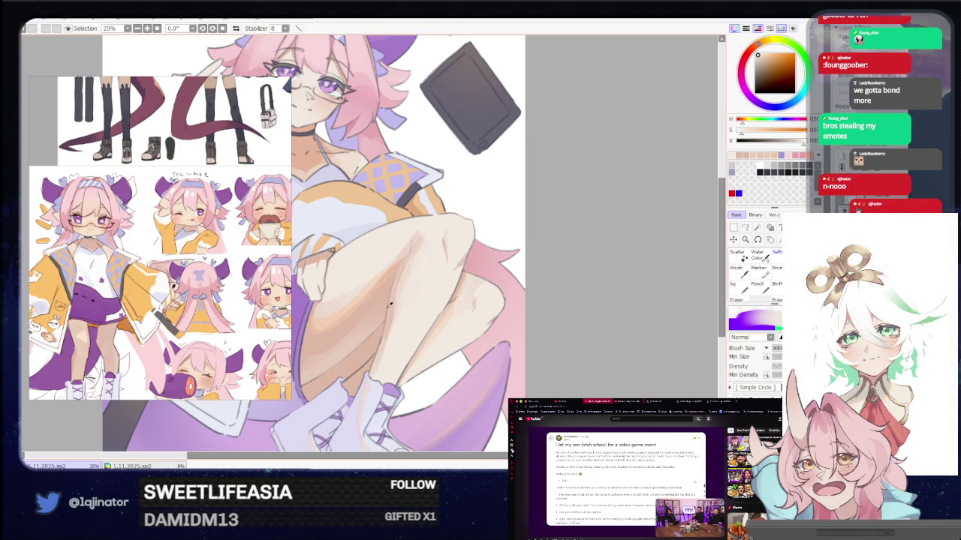
pyautogui.keyDown('alt'); pyautogui.click(377, 343); pyautogui.keyUp('alt')
pyautogui.press('l')
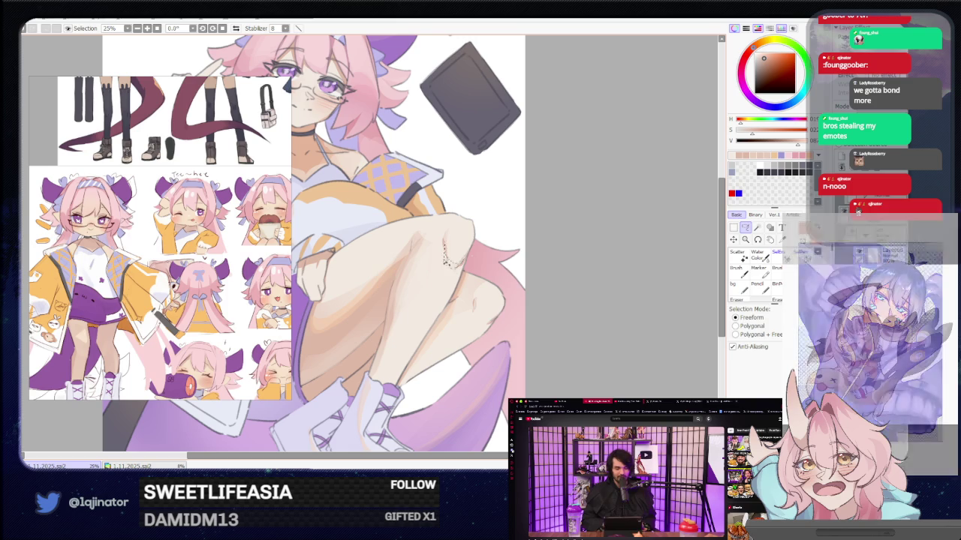
pyautogui.press('b')
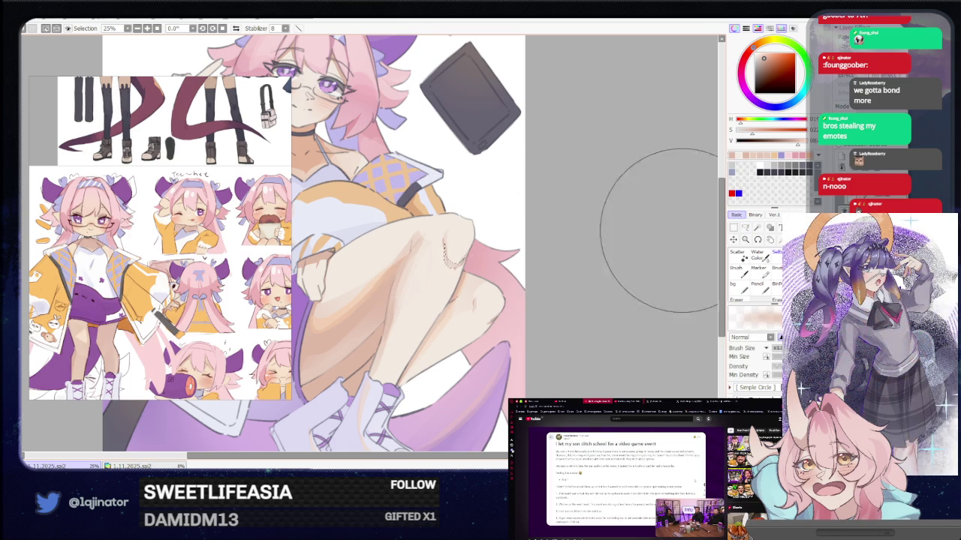
pyautogui.click(746, 228)
pyautogui.moveTo(623, 387); pyautogui.dragTo(583, 346)
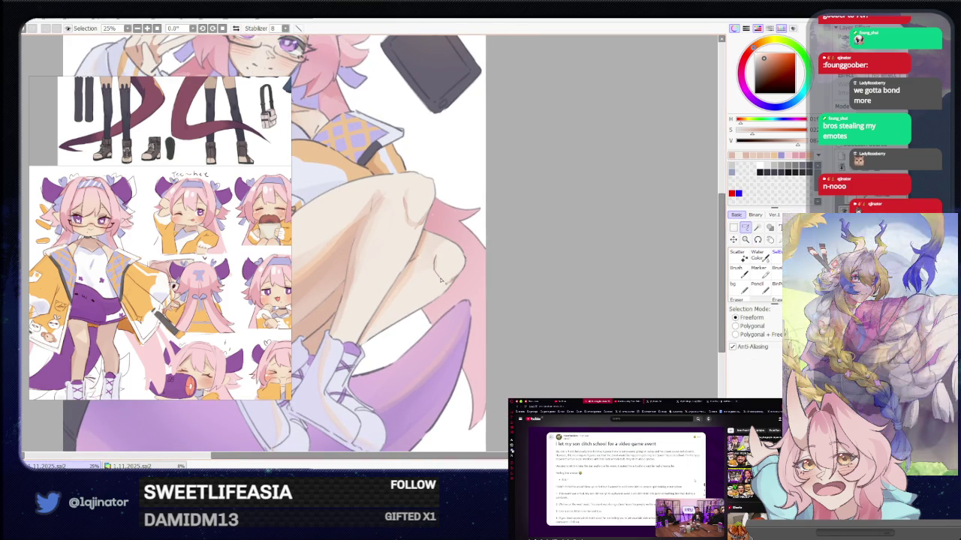
pyautogui.press('b')
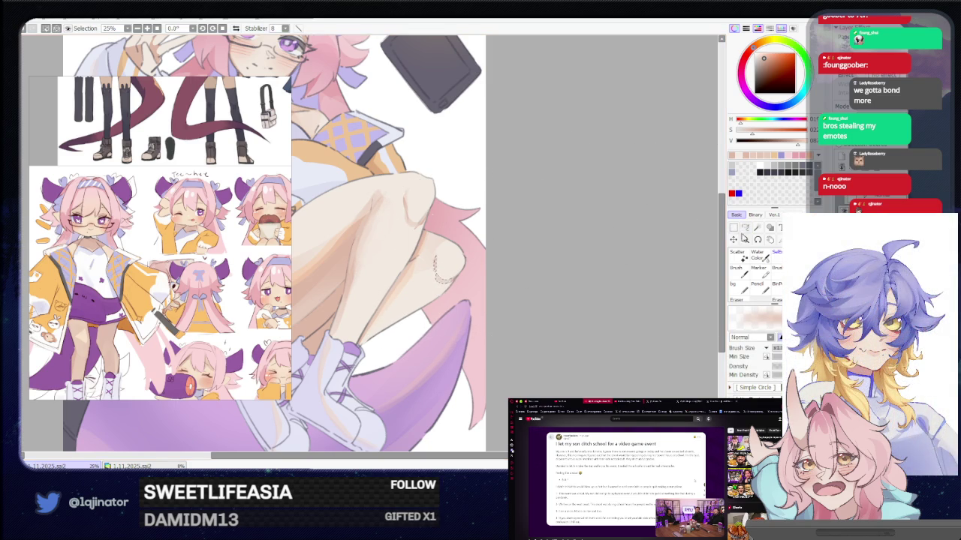
pyautogui.click(747, 228)
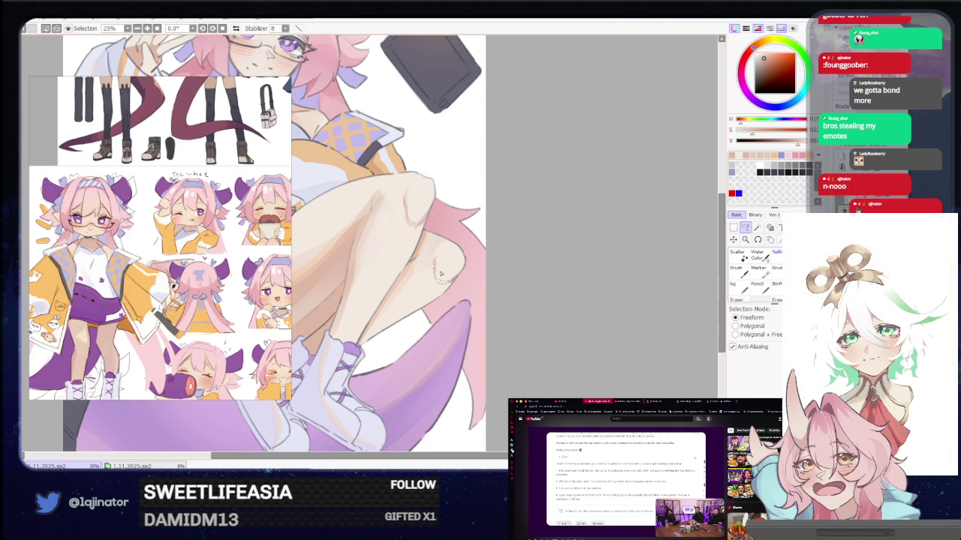
pyautogui.press('b')
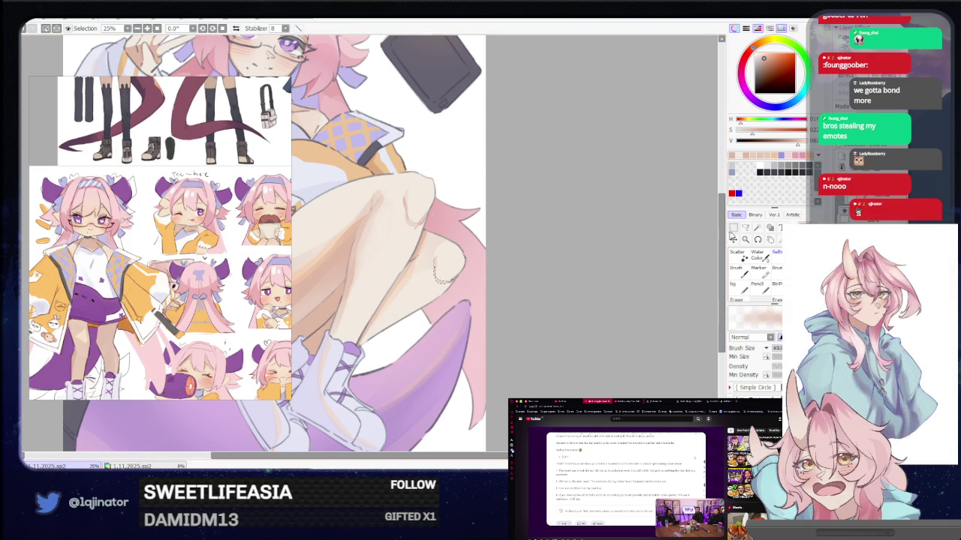
pyautogui.press('l')
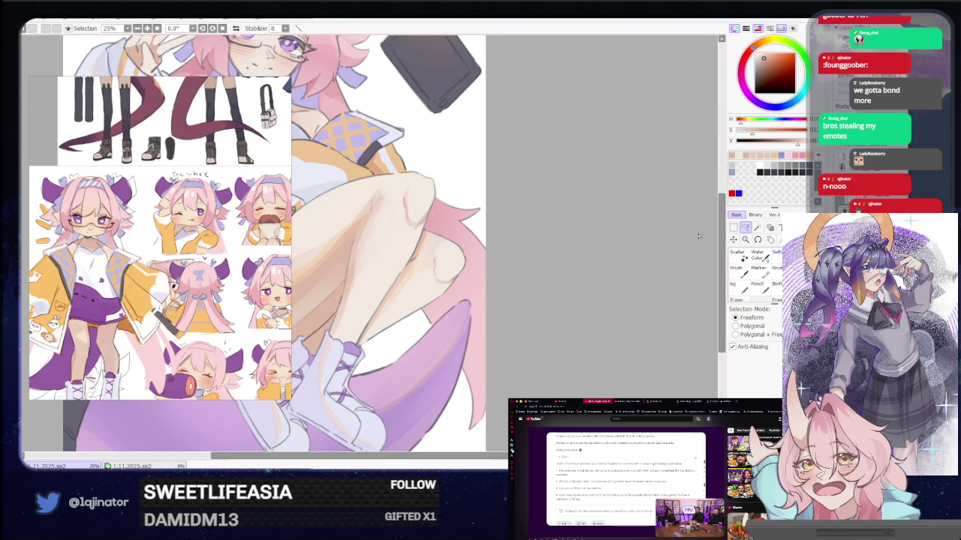
pyautogui.moveTo(479, 254)
pyautogui.mouseDown()
pyautogui.moveTo(449, 234)
pyautogui.moveTo(457, 314)
pyautogui.moveTo(484, 270)
pyautogui.mouseUp()
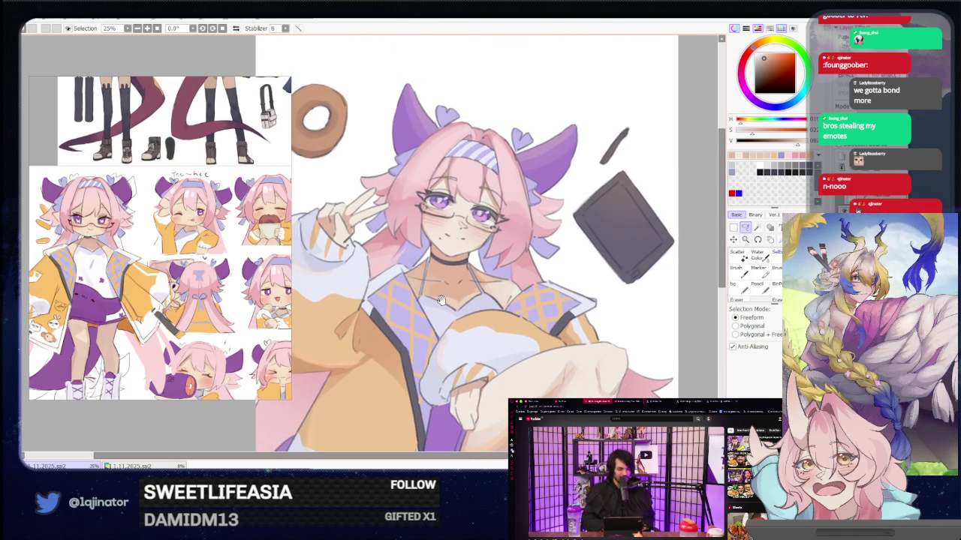
# Step: Zoom out to review the whole illustration, then zoom back in
pyautogui.scroll(-1, 483, 268)
pyautogui.scroll(-1, 447, 314)
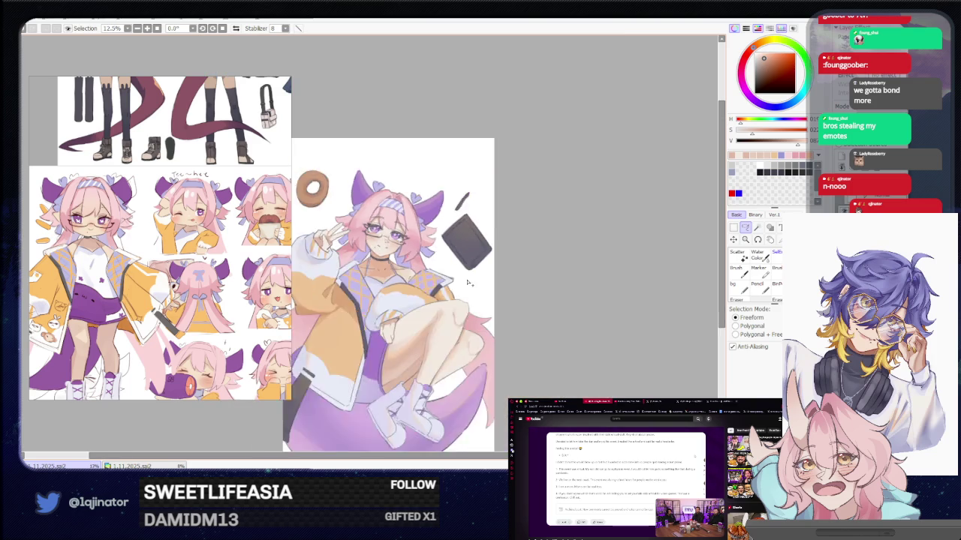
pyautogui.scroll(1, 567, 256)
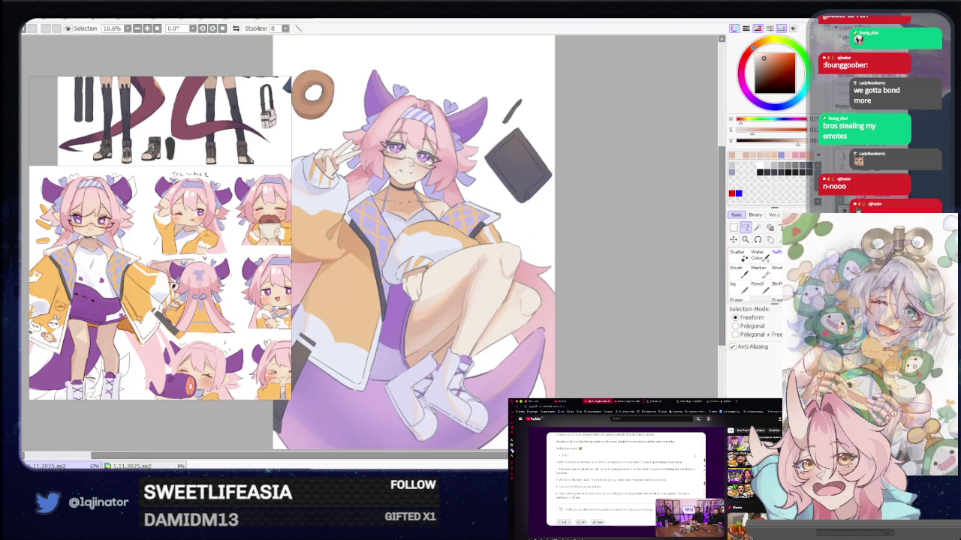
pyautogui.scroll(-1, 368, 235)
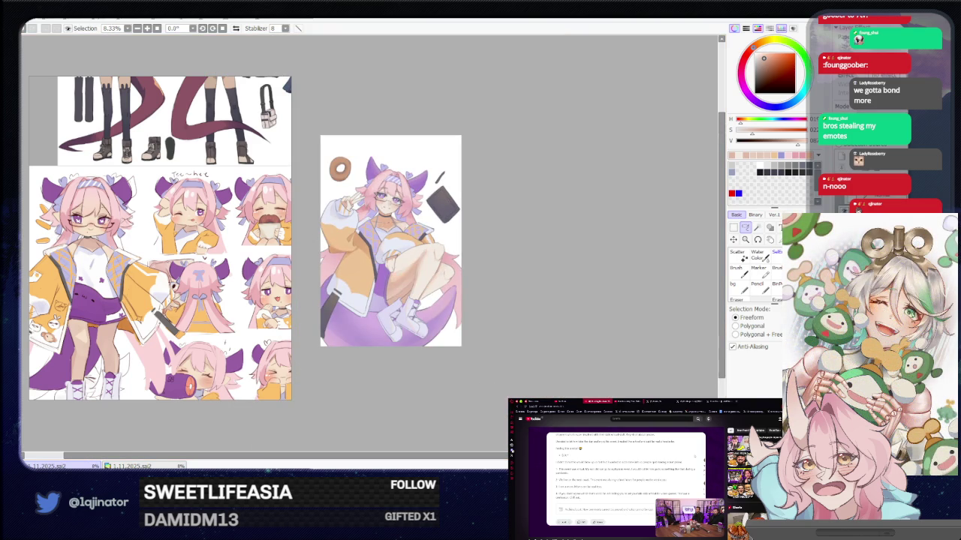
pyautogui.scroll(1, 411, 318)
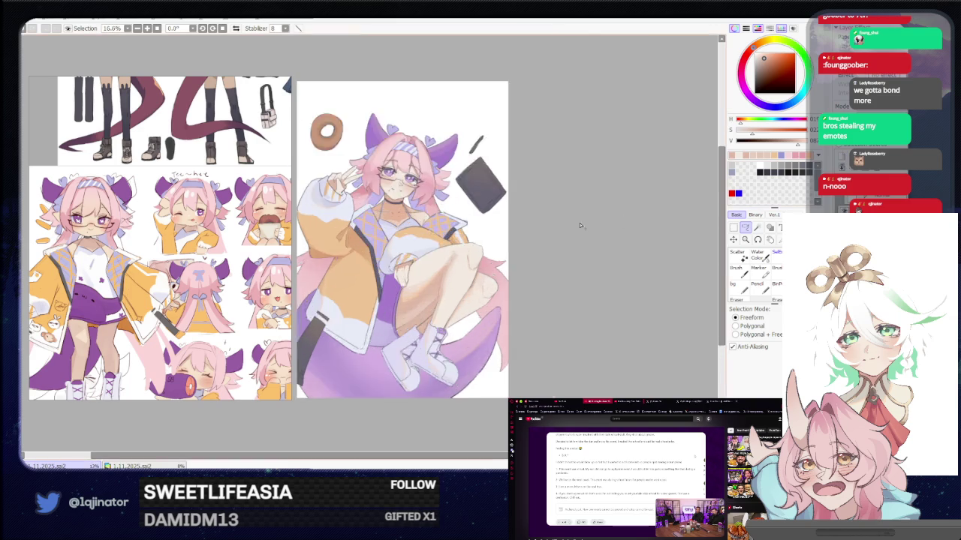
pyautogui.scroll(2, 412, 319)
pyautogui.scroll(1, 411, 318)
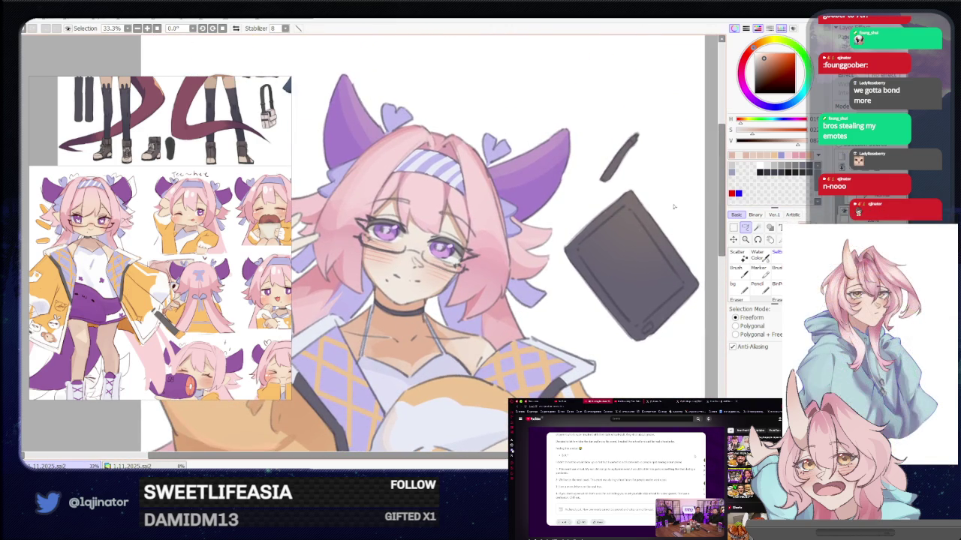
# Step: Pick a deep red paint colour and zoom to 75% on the face
pyautogui.click(766, 73)
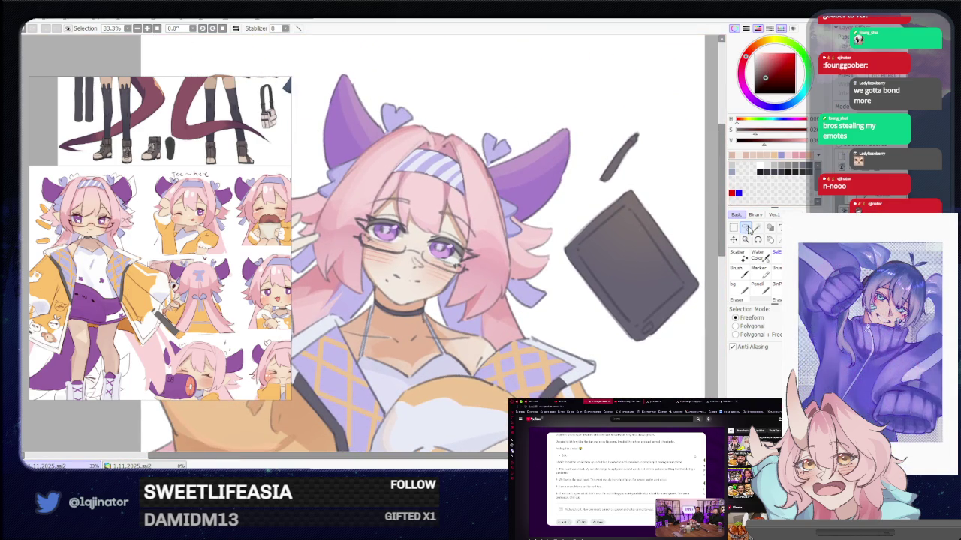
pyautogui.scroll(1, 483, 240)
pyautogui.scroll(1, 483, 240)
pyautogui.scroll(1, 482, 241)
pyautogui.scroll(1, 483, 240)
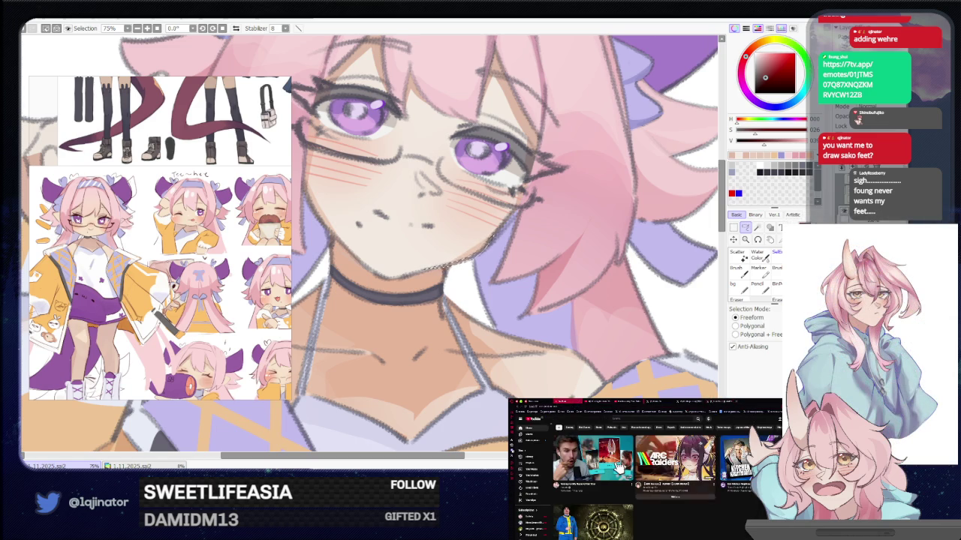
# Step: Tilt the canvas view to about 6.4° and zoom out to 16.6% to frame the whole girl
pyautogui.click(618, 465)
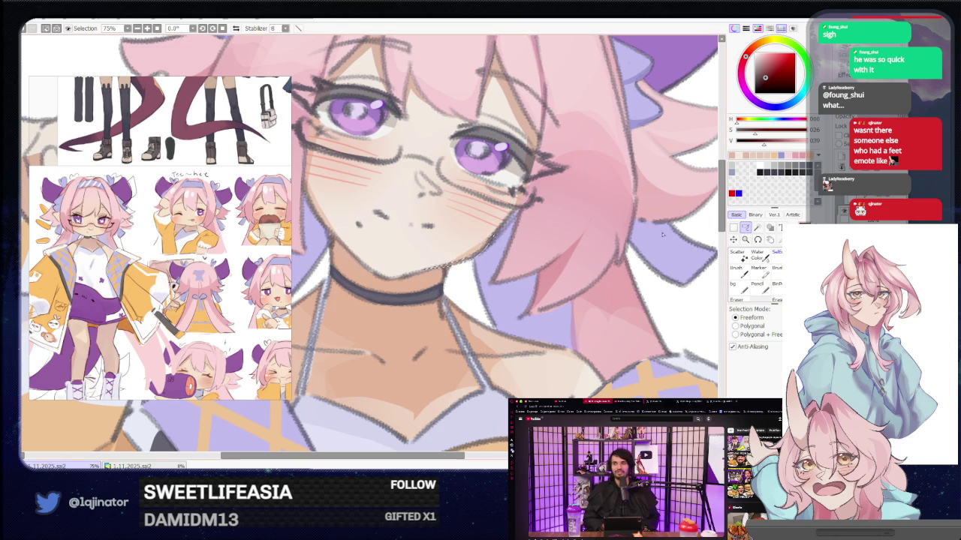
pyautogui.moveTo(458, 272); pyautogui.dragTo(447, 275)
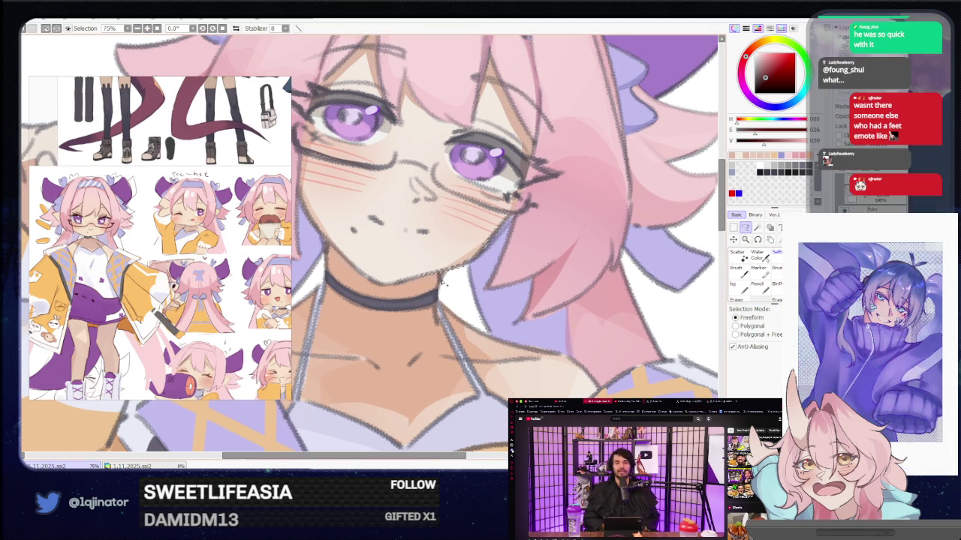
pyautogui.moveTo(439, 278); pyautogui.dragTo(328, 191)
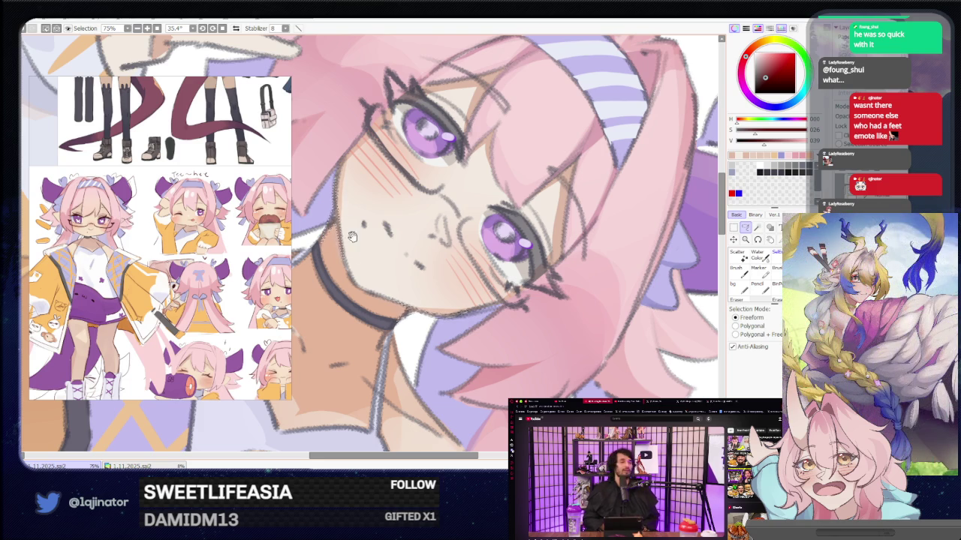
pyautogui.moveTo(352, 237); pyautogui.dragTo(428, 248)
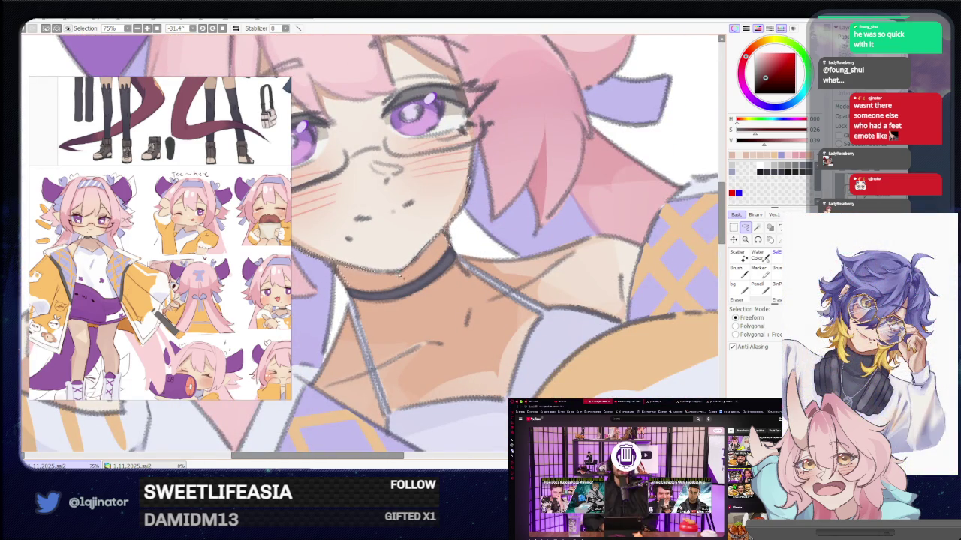
pyautogui.scroll(-4, 699, 241)
pyautogui.scroll(-2, 700, 241)
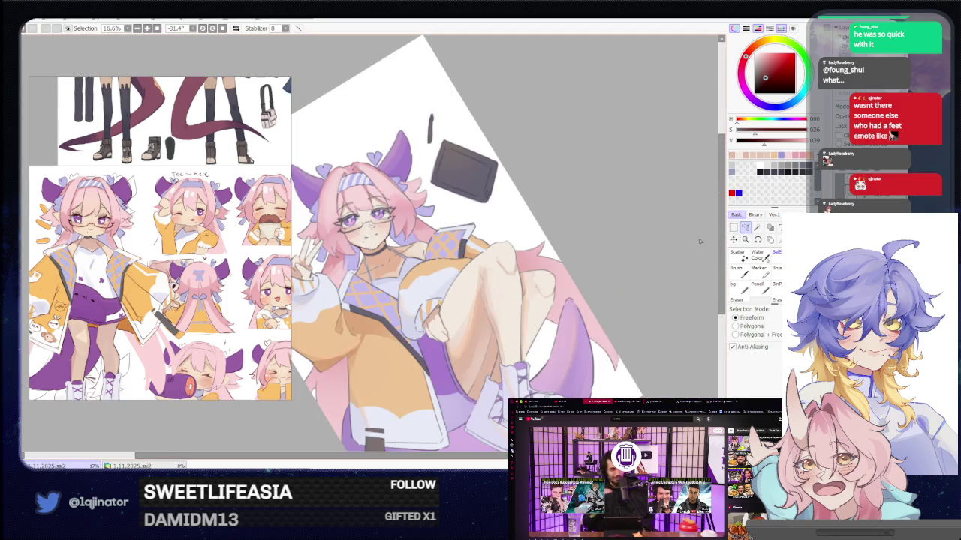
pyautogui.moveTo(699, 241); pyautogui.dragTo(536, 268)
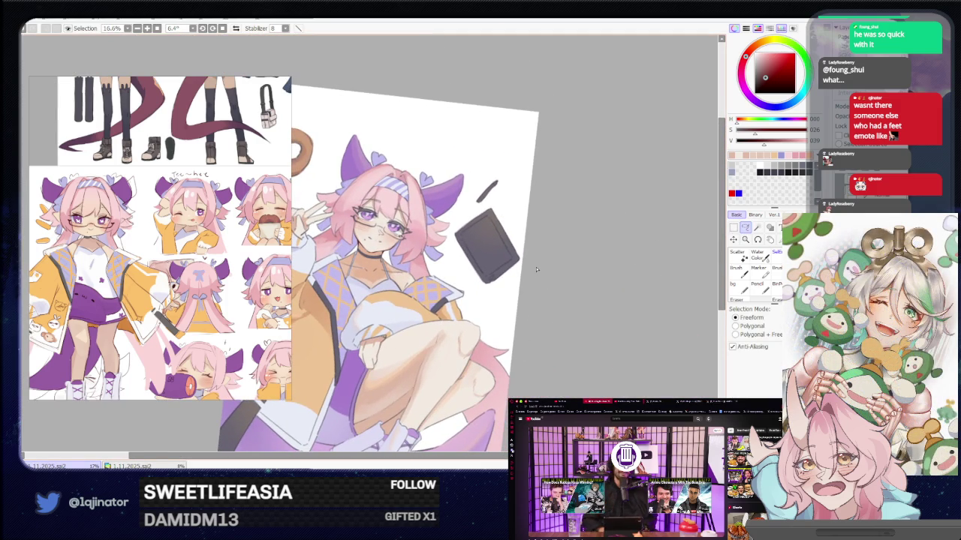